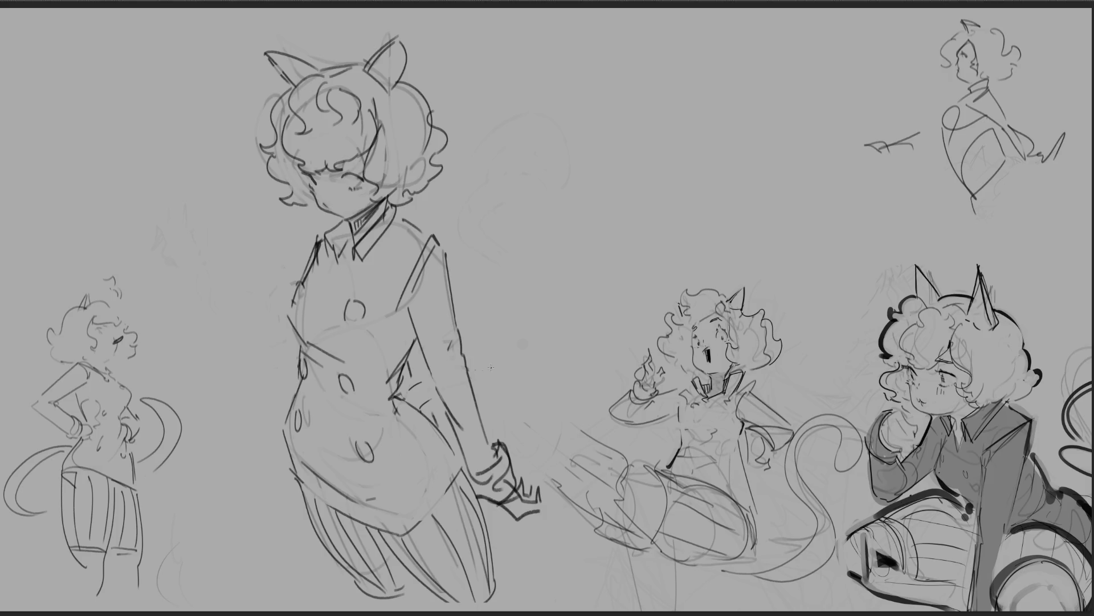
Try several long curved tail strokes beside the large figure, undoing each one
{"action": "key", "text": "ctrl+z"}
{"action": "mouse_move", "coordinate": [444, 77]}
{"action": "left_mouse_down"}
{"action": "mouse_move", "coordinate": [497, 251]}
{"action": "mouse_move", "coordinate": [491, 359]}
{"action": "left_mouse_up"}
{"action": "key", "text": "ctrl+z"}
{"action": "mouse_move", "coordinate": [452, 107]}
{"action": "left_mouse_down"}
{"action": "mouse_move", "coordinate": [525, 220]}
{"action": "mouse_move", "coordinate": [492, 342]}
{"action": "left_mouse_up"}
{"action": "key", "text": "ctrl+z"}
{"action": "mouse_move", "coordinate": [476, 381]}
{"action": "left_mouse_down"}
{"action": "mouse_move", "coordinate": [546, 207]}
{"action": "mouse_move", "coordinate": [460, 55]}
{"action": "mouse_move", "coordinate": [546, 161]}
{"action": "mouse_move", "coordinate": [526, 340]}
{"action": "left_mouse_up"}
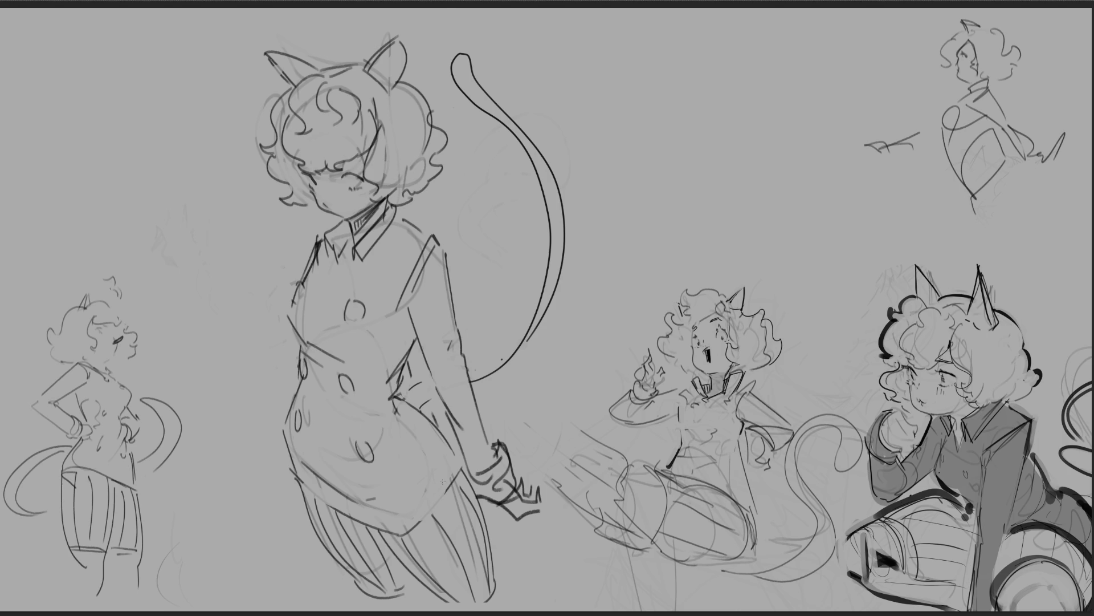
{"action": "key", "text": "ctrl+z"}
{"action": "key", "text": "ctrl+z"}
Settle on an S-shaped tail with a hooked tip and mirror the canvas view
{"action": "mouse_move", "coordinate": [447, 181]}
{"action": "left_mouse_down"}
{"action": "mouse_move", "coordinate": [504, 325]}
{"action": "mouse_move", "coordinate": [485, 347]}
{"action": "mouse_move", "coordinate": [529, 231]}
{"action": "mouse_move", "coordinate": [478, 170]}
{"action": "left_mouse_up"}
{"action": "key", "text": "ctrl+z"}
{"action": "key", "text": "ctrl+z"}
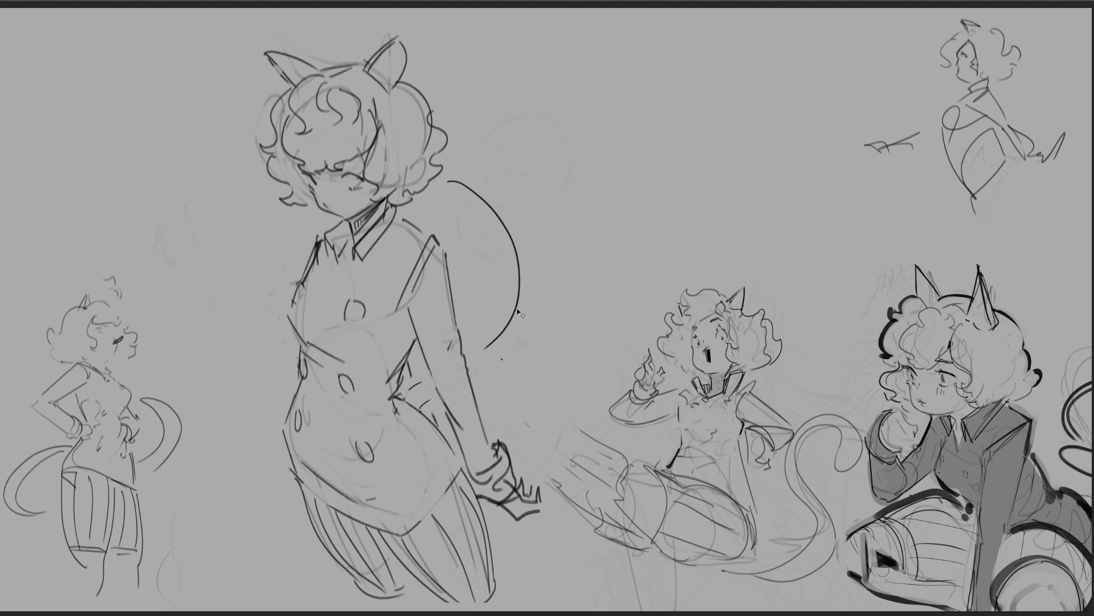
{"action": "mouse_move", "coordinate": [482, 349]}
{"action": "left_mouse_down"}
{"action": "mouse_move", "coordinate": [471, 208]}
{"action": "mouse_move", "coordinate": [488, 186]}
{"action": "mouse_move", "coordinate": [490, 385]}
{"action": "mouse_move", "coordinate": [503, 330]}
{"action": "left_mouse_up"}
{"action": "key", "text": "ctrl+z"}
{"action": "key", "text": "ctrl+z"}
{"action": "mouse_move", "coordinate": [513, 308]}
{"action": "left_mouse_down"}
{"action": "mouse_move", "coordinate": [476, 185]}
{"action": "mouse_move", "coordinate": [531, 228]}
{"action": "mouse_move", "coordinate": [502, 365]}
{"action": "mouse_move", "coordinate": [461, 236]}
{"action": "mouse_move", "coordinate": [524, 168]}
{"action": "mouse_move", "coordinate": [527, 308]}
{"action": "mouse_move", "coordinate": [502, 359]}
{"action": "left_mouse_up"}
{"action": "key", "text": "ctrl+z"}
{"action": "key", "text": "ctrl+z"}
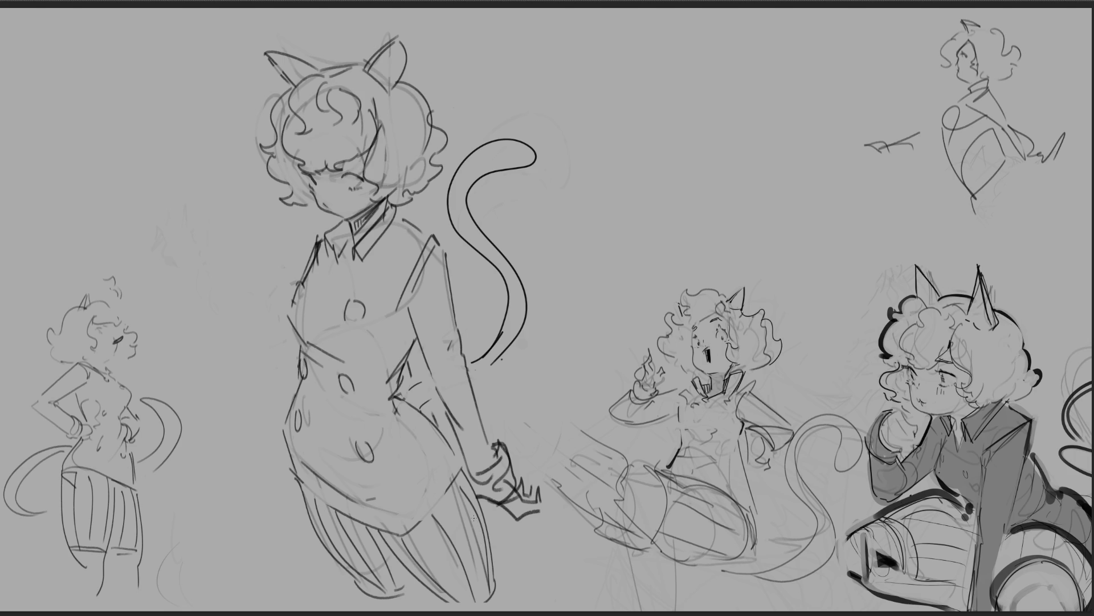
{"action": "key", "text": "m"}
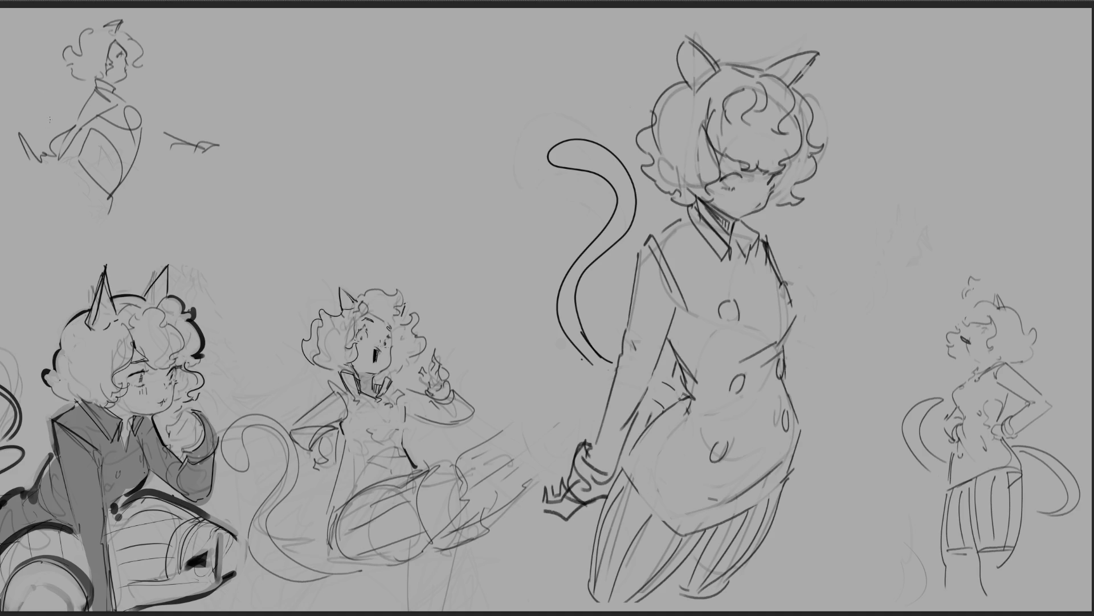
Lasso the figure and tail, skew her top slightly left, deselect, and unflip the canvas
{"action": "mouse_move", "coordinate": [847, 436]}
{"action": "left_mouse_down"}
{"action": "mouse_move", "coordinate": [859, 88]}
{"action": "mouse_move", "coordinate": [536, 26]}
{"action": "mouse_move", "coordinate": [532, 289]}
{"action": "mouse_move", "coordinate": [576, 609]}
{"action": "left_mouse_up"}
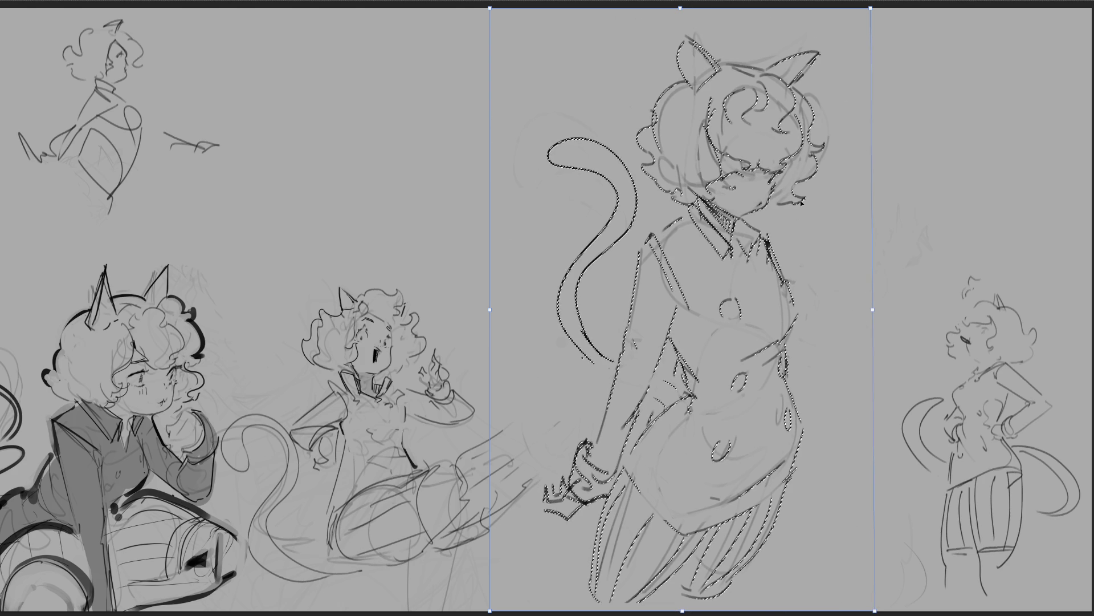
{"action": "left_click_drag", "start_coordinate": [870, 8], "coordinate": [868, 6]}
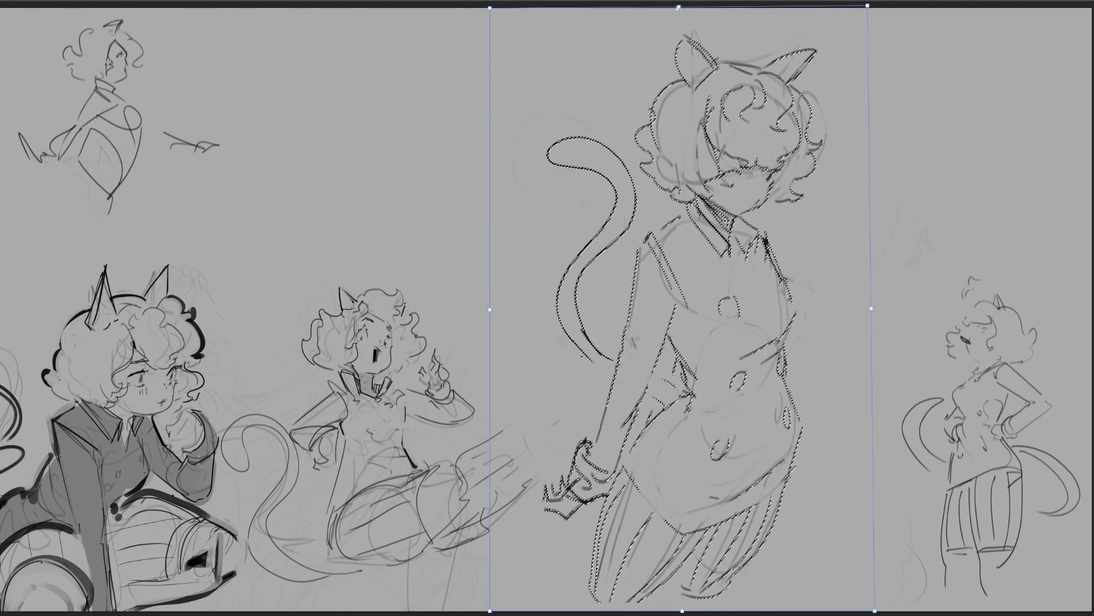
{"action": "left_click_drag", "start_coordinate": [679, 8], "coordinate": [671, 8]}
{"action": "key", "text": "Return"}
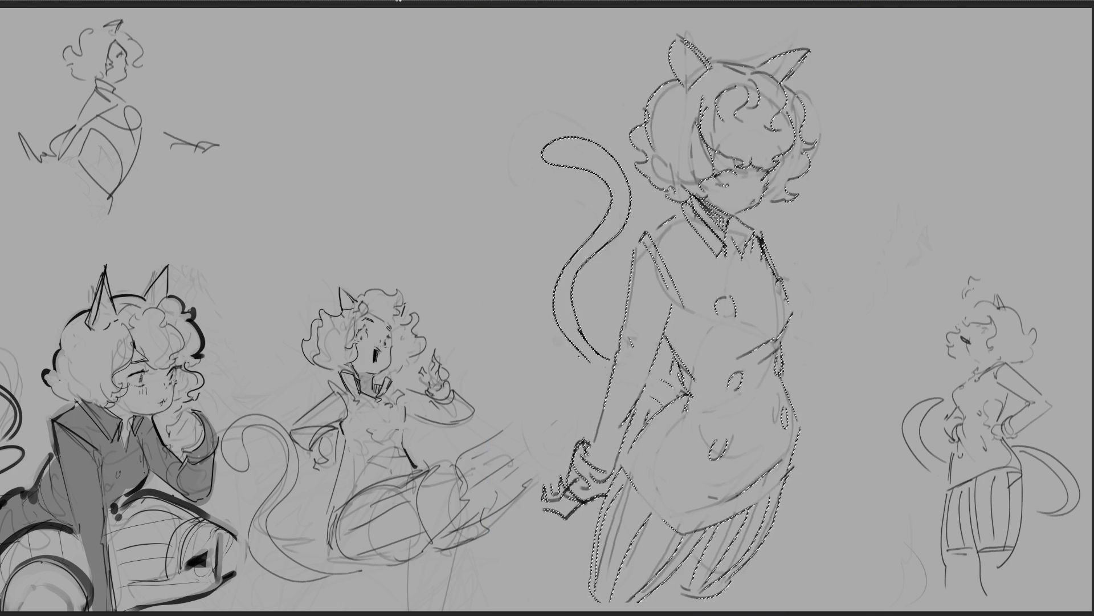
{"action": "key", "text": "ctrl+d"}
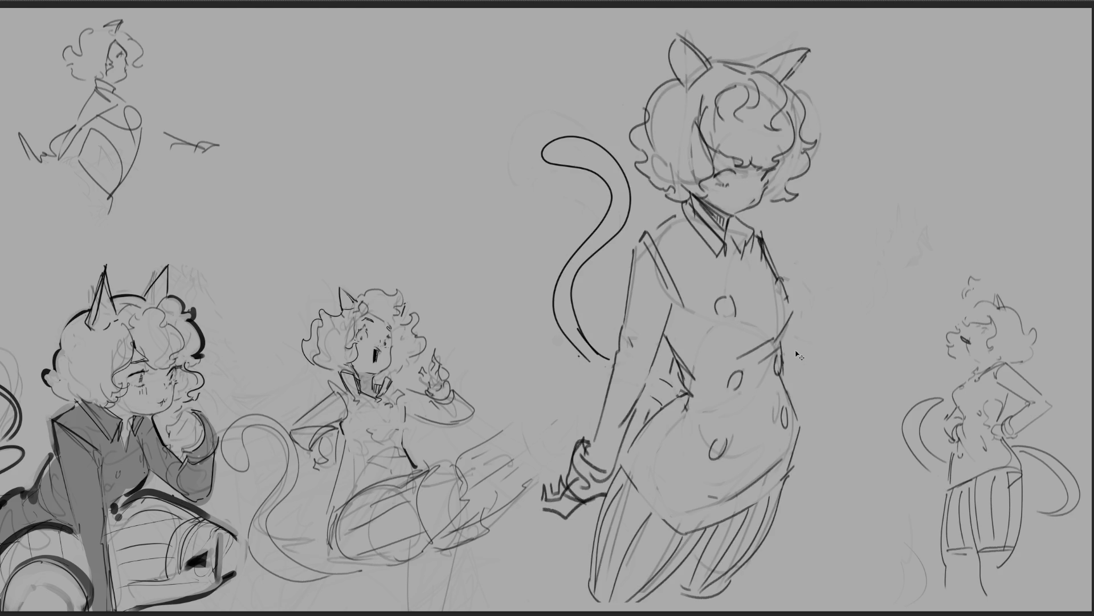
{"action": "key", "text": "m"}
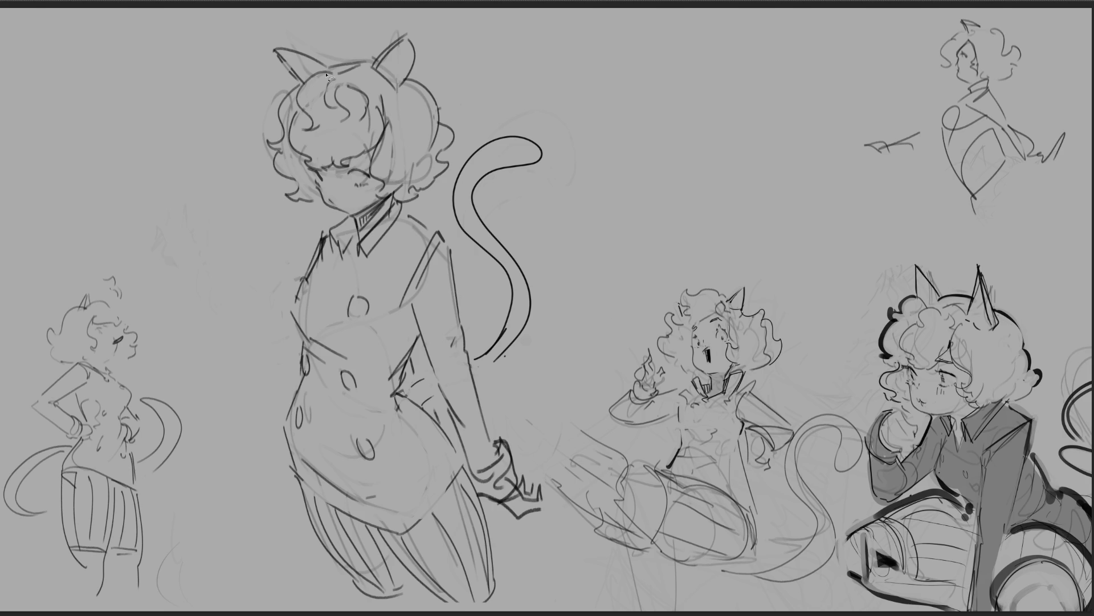
Begin a lasso selection along the figure's ear and the left edge of her hair
{"action": "mouse_move", "coordinate": [310, 55]}
{"action": "left_mouse_down"}
{"action": "mouse_move", "coordinate": [276, 51]}
{"action": "mouse_move", "coordinate": [299, 87]}
{"action": "mouse_move", "coordinate": [333, 78]}
{"action": "mouse_move", "coordinate": [282, 49]}
{"action": "mouse_move", "coordinate": [290, 141]}
{"action": "mouse_move", "coordinate": [271, 151]}
{"action": "mouse_move", "coordinate": [288, 197]}
{"action": "mouse_move", "coordinate": [365, 218]}
{"action": "mouse_move", "coordinate": [389, 125]}
{"action": "mouse_move", "coordinate": [325, 87]}
{"action": "mouse_move", "coordinate": [324, 96]}
{"action": "mouse_move", "coordinate": [325, 77]}
{"action": "mouse_move", "coordinate": [381, 64]}
{"action": "mouse_move", "coordinate": [411, 34]}
{"action": "mouse_move", "coordinate": [396, 92]}
{"action": "left_mouse_up"}
Extend the hair selection and repaint the curly hair light grey with paler highlights
{"action": "mouse_move", "coordinate": [423, 38]}
{"action": "left_mouse_down"}
{"action": "mouse_move", "coordinate": [419, 79]}
{"action": "mouse_move", "coordinate": [455, 139]}
{"action": "mouse_move", "coordinate": [452, 165]}
{"action": "left_mouse_up"}
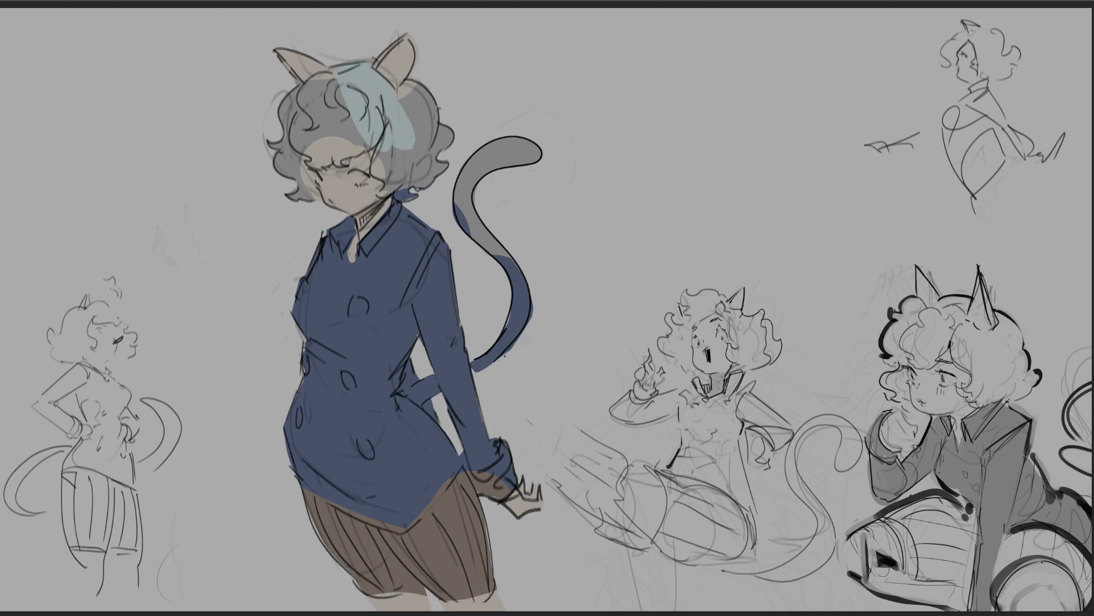
{"action": "mouse_move", "coordinate": [354, 76]}
{"action": "left_mouse_down"}
{"action": "mouse_move", "coordinate": [399, 108]}
{"action": "mouse_move", "coordinate": [439, 76]}
{"action": "left_mouse_up"}
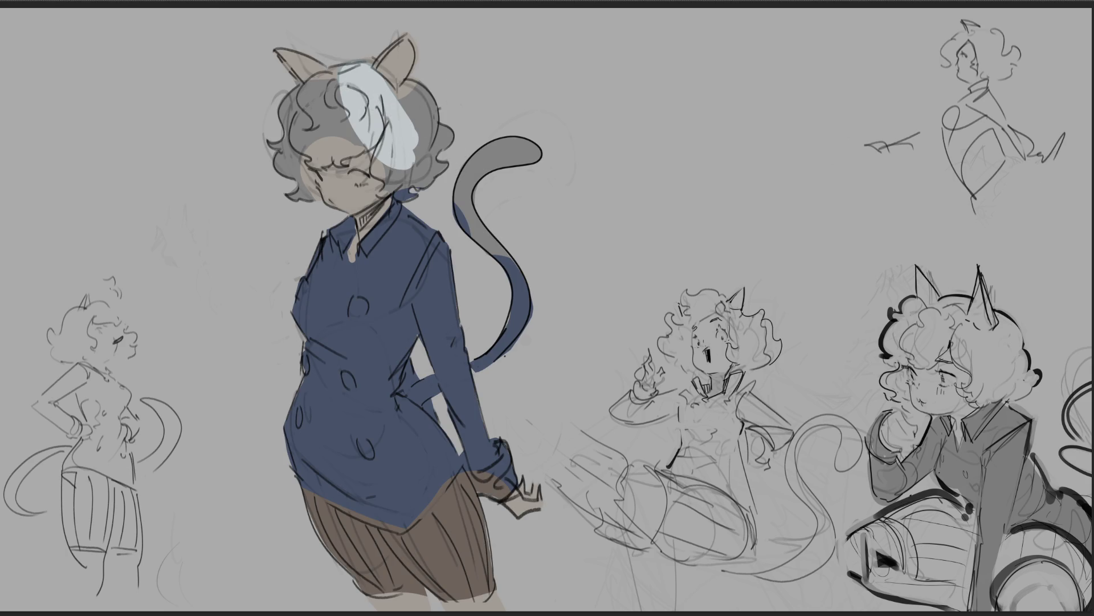
{"action": "key", "text": "ctrl+z"}
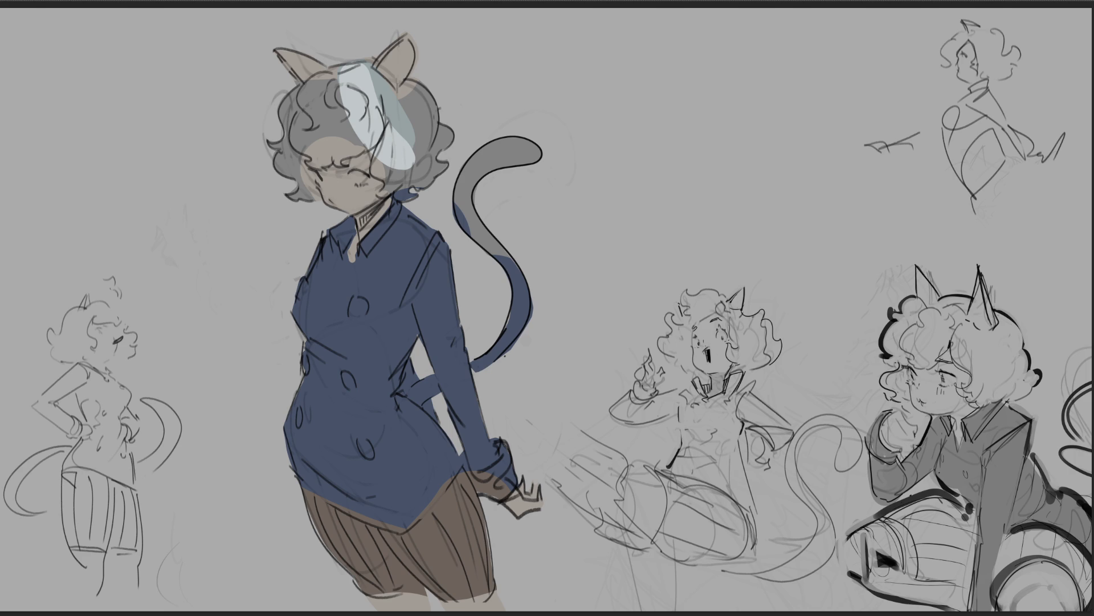
{"action": "mouse_move", "coordinate": [362, 85]}
{"action": "left_mouse_down"}
{"action": "mouse_move", "coordinate": [371, 114]}
{"action": "mouse_move", "coordinate": [357, 129]}
{"action": "mouse_move", "coordinate": [393, 92]}
{"action": "mouse_move", "coordinate": [318, 144]}
{"action": "left_mouse_up"}
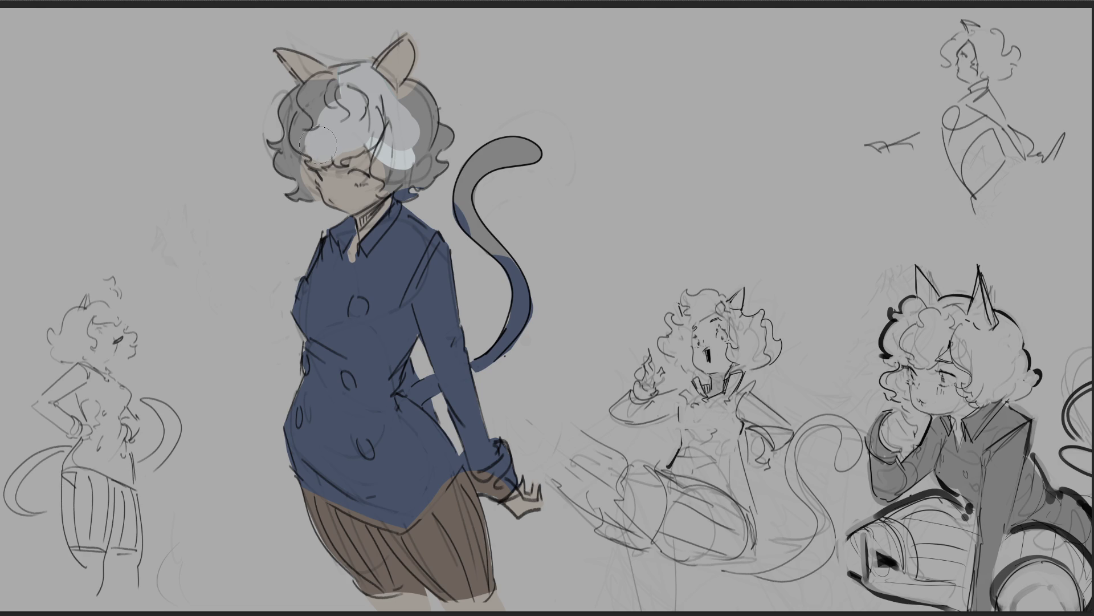
{"action": "mouse_move", "coordinate": [350, 75]}
{"action": "left_mouse_down"}
{"action": "mouse_move", "coordinate": [302, 122]}
{"action": "mouse_move", "coordinate": [294, 105]}
{"action": "mouse_move", "coordinate": [282, 166]}
{"action": "mouse_move", "coordinate": [307, 216]}
{"action": "mouse_move", "coordinate": [323, 167]}
{"action": "mouse_move", "coordinate": [379, 140]}
{"action": "mouse_move", "coordinate": [393, 191]}
{"action": "mouse_move", "coordinate": [399, 163]}
{"action": "mouse_move", "coordinate": [416, 182]}
{"action": "mouse_move", "coordinate": [426, 179]}
{"action": "mouse_move", "coordinate": [411, 86]}
{"action": "mouse_move", "coordinate": [381, 86]}
{"action": "left_mouse_up"}
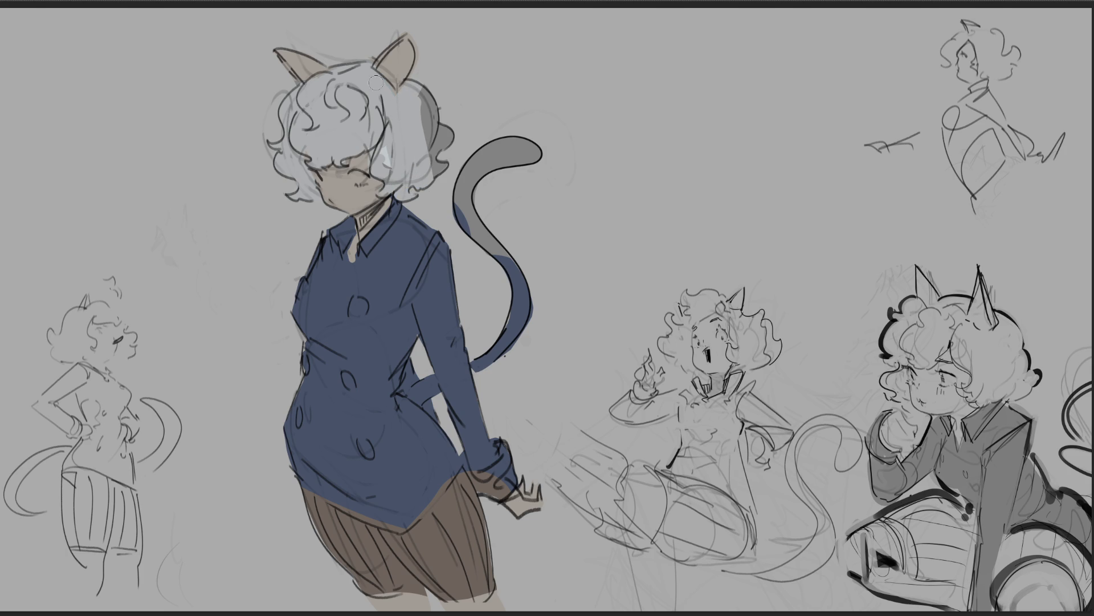
{"action": "mouse_move", "coordinate": [405, 166]}
{"action": "left_mouse_down"}
{"action": "mouse_move", "coordinate": [439, 142]}
{"action": "mouse_move", "coordinate": [431, 154]}
{"action": "left_mouse_up"}
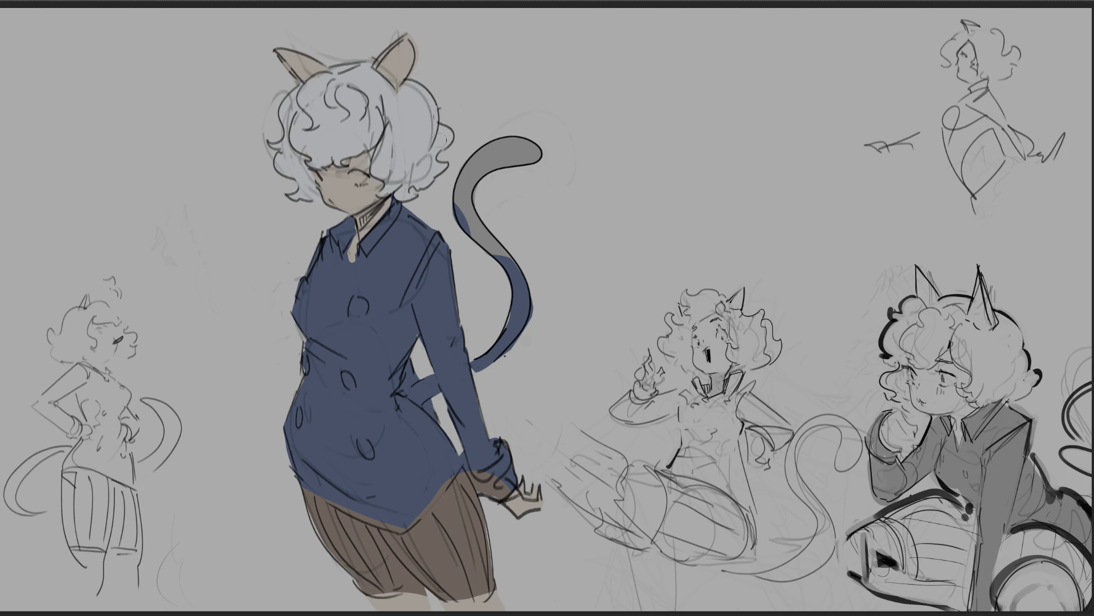
Paint the tail light grey and dab each navy coat button gold
{"action": "mouse_move", "coordinate": [535, 149]}
{"action": "left_mouse_down"}
{"action": "mouse_move", "coordinate": [476, 188]}
{"action": "mouse_move", "coordinate": [510, 282]}
{"action": "mouse_move", "coordinate": [504, 352]}
{"action": "mouse_move", "coordinate": [419, 397]}
{"action": "mouse_move", "coordinate": [430, 379]}
{"action": "mouse_move", "coordinate": [445, 390]}
{"action": "left_mouse_up"}
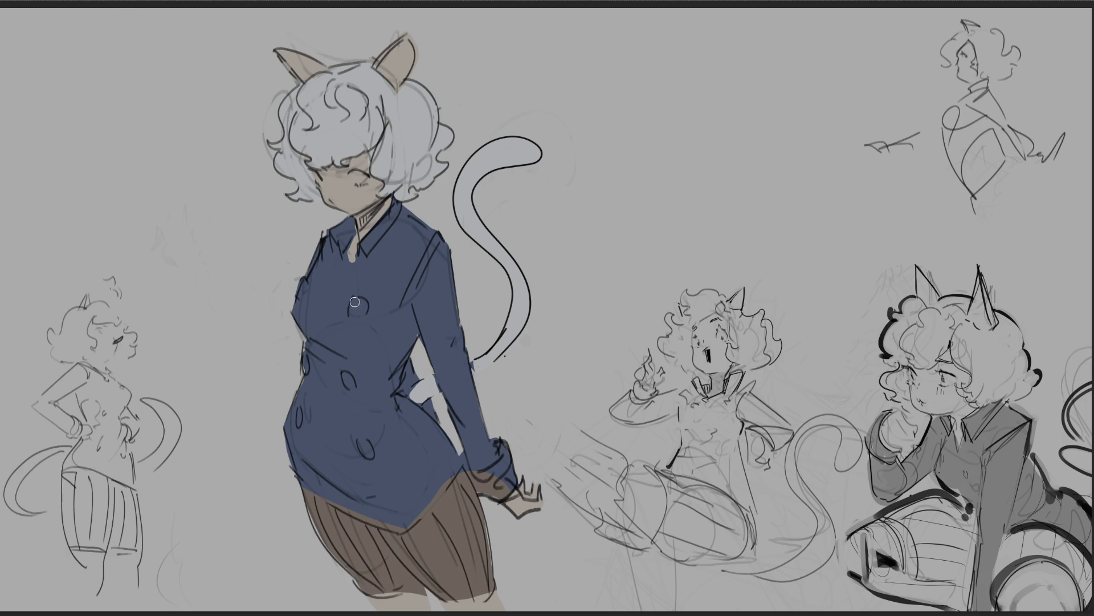
{"action": "left_click_drag", "start_coordinate": [357, 306], "coordinate": [302, 291]}
{"action": "left_click_drag", "start_coordinate": [304, 360], "coordinate": [349, 381]}
{"action": "left_click_drag", "start_coordinate": [362, 445], "coordinate": [369, 452]}
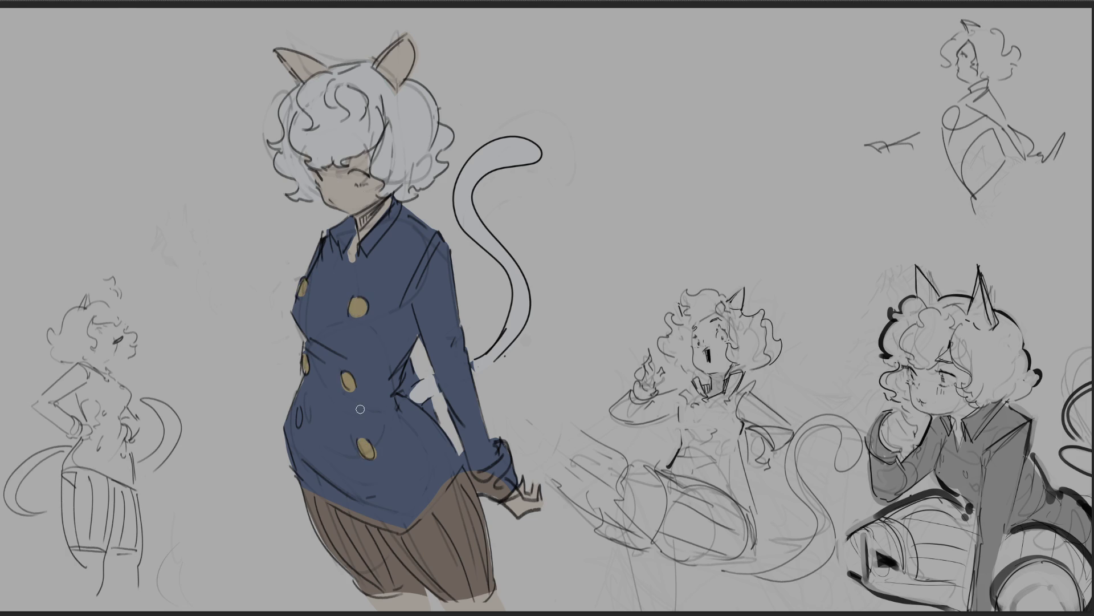
{"action": "left_click_drag", "start_coordinate": [298, 411], "coordinate": [298, 422]}
Paint the eye white with a dark iris and add blue bands along the jacket and skirt hems
{"action": "left_click_drag", "start_coordinate": [353, 177], "coordinate": [362, 179]}
{"action": "mouse_move", "coordinate": [350, 171]}
{"action": "left_mouse_down"}
{"action": "mouse_move", "coordinate": [359, 182]}
{"action": "mouse_move", "coordinate": [325, 187]}
{"action": "left_mouse_up"}
{"action": "left_click_drag", "start_coordinate": [328, 494], "coordinate": [387, 524]}
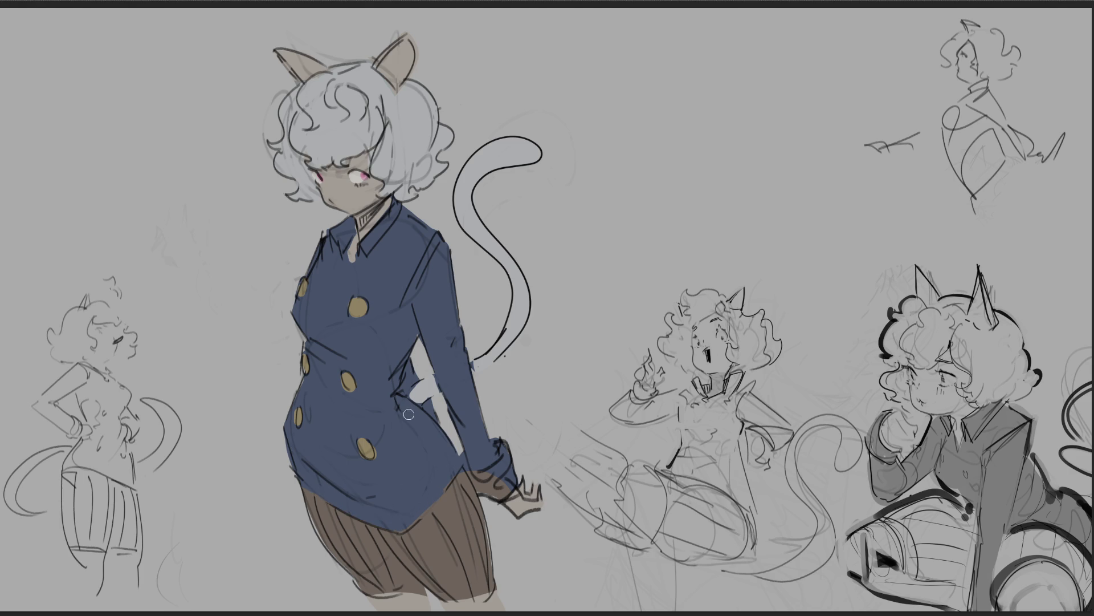
{"action": "left_click_drag", "start_coordinate": [447, 602], "coordinate": [494, 585]}
{"action": "left_click_drag", "start_coordinate": [362, 587], "coordinate": [430, 577]}
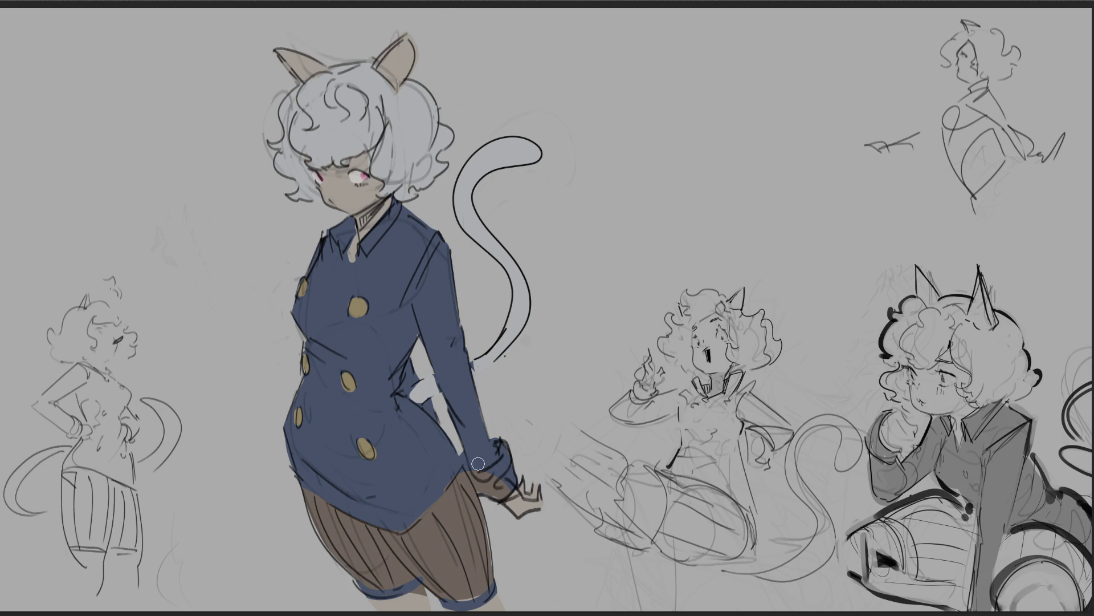
Recolour the cuff blue, add a gold cuff button, and fill the iris pink
{"action": "mouse_move", "coordinate": [474, 465]}
{"action": "left_mouse_down"}
{"action": "mouse_move", "coordinate": [492, 487]}
{"action": "mouse_move", "coordinate": [502, 468]}
{"action": "left_mouse_up"}
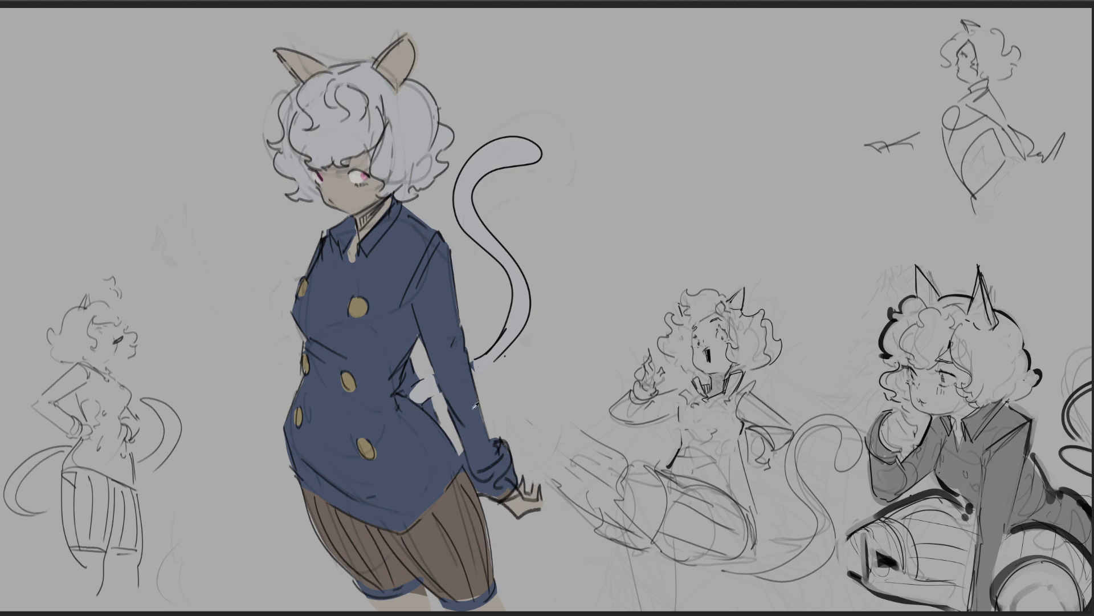
{"action": "left_click", "coordinate": [503, 478]}
{"action": "left_click", "coordinate": [366, 175]}
Paint the inside of the right ear pink
{"action": "left_click_drag", "start_coordinate": [406, 46], "coordinate": [390, 76]}
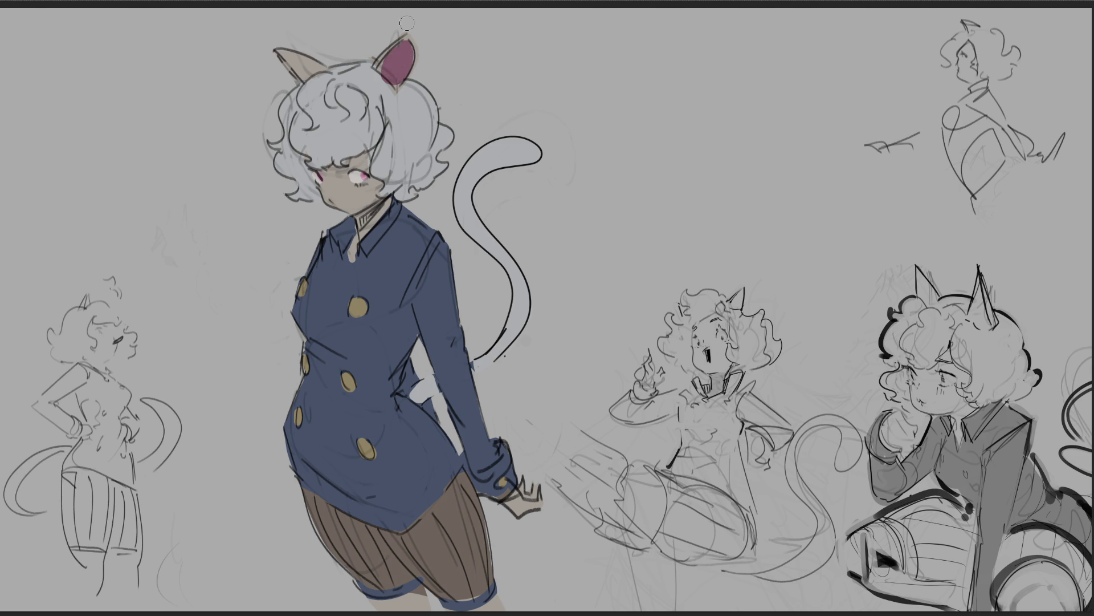
{"action": "key", "text": "ctrl+z"}
{"action": "mouse_move", "coordinate": [394, 56]}
{"action": "left_mouse_down"}
{"action": "mouse_move", "coordinate": [399, 71]}
{"action": "mouse_move", "coordinate": [406, 65]}
{"action": "mouse_move", "coordinate": [392, 80]}
{"action": "mouse_move", "coordinate": [407, 46]}
{"action": "left_mouse_up"}
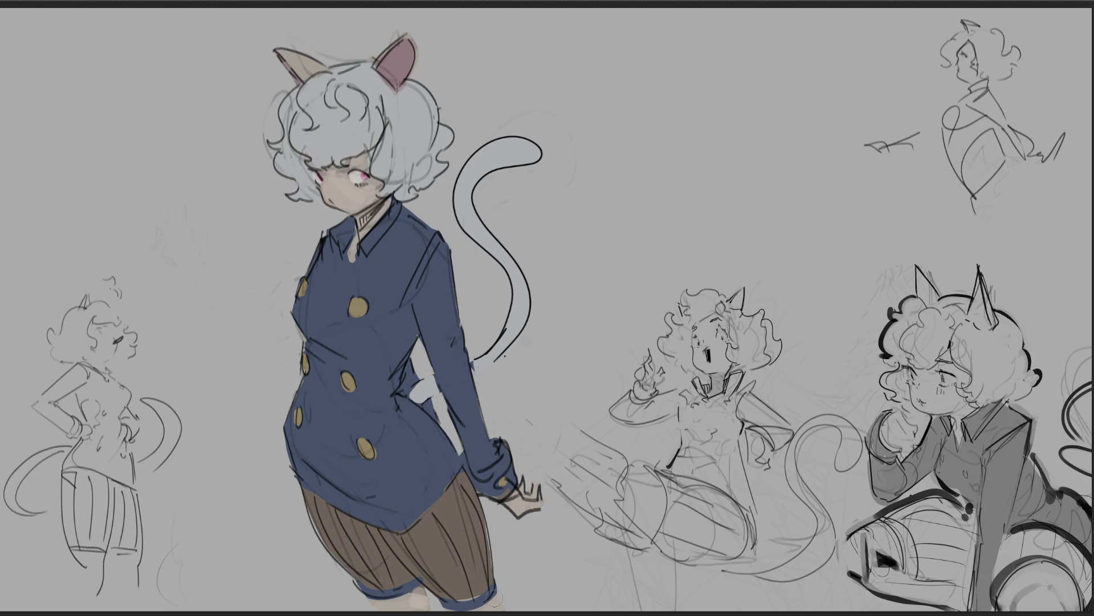
Darken the left ear outline and turn the dark-red line art black
{"action": "left_click_drag", "start_coordinate": [275, 48], "coordinate": [285, 59]}
{"action": "key", "text": "bracketright"}
{"action": "key", "text": "bracketright"}
{"action": "key", "text": "bracketright"}
{"action": "key", "text": "ctrl+z"}
{"action": "key", "text": "ctrl+z"}
Shade the whole figure darker, then paint white over the hair crown and grey tail bands
{"action": "mouse_move", "coordinate": [365, 143]}
{"action": "left_mouse_down"}
{"action": "mouse_move", "coordinate": [399, 256]}
{"action": "mouse_move", "coordinate": [365, 274]}
{"action": "mouse_move", "coordinate": [411, 456]}
{"action": "mouse_move", "coordinate": [494, 593]}
{"action": "left_mouse_up"}
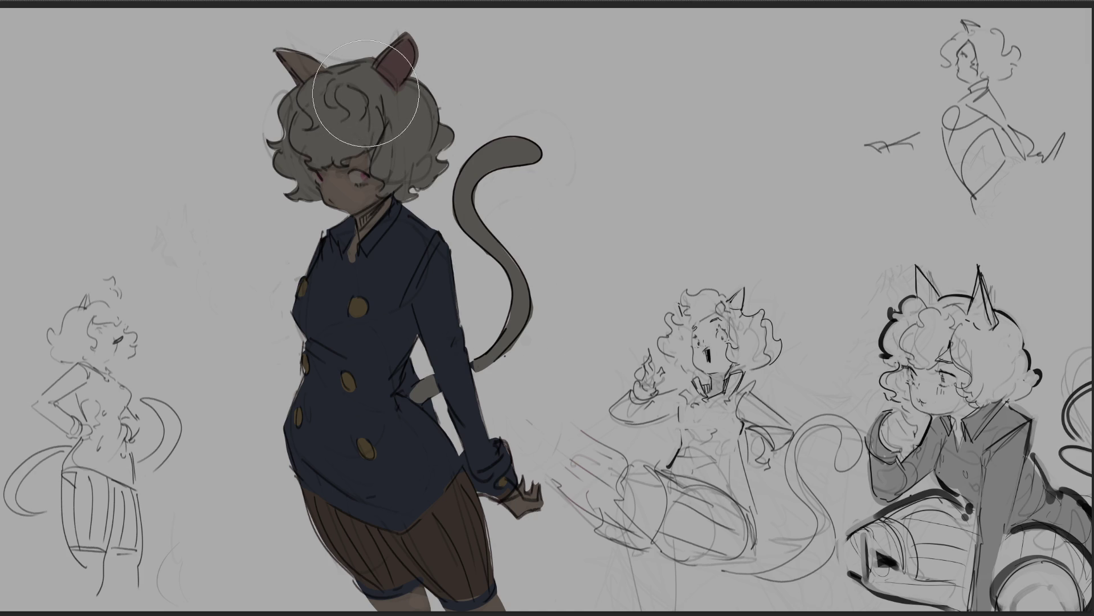
{"action": "left_click", "coordinate": [366, 100]}
{"action": "mouse_move", "coordinate": [376, 75]}
{"action": "left_mouse_down"}
{"action": "mouse_move", "coordinate": [422, 111]}
{"action": "mouse_move", "coordinate": [399, 139]}
{"action": "mouse_move", "coordinate": [353, 126]}
{"action": "mouse_move", "coordinate": [376, 136]}
{"action": "mouse_move", "coordinate": [377, 98]}
{"action": "left_mouse_up"}
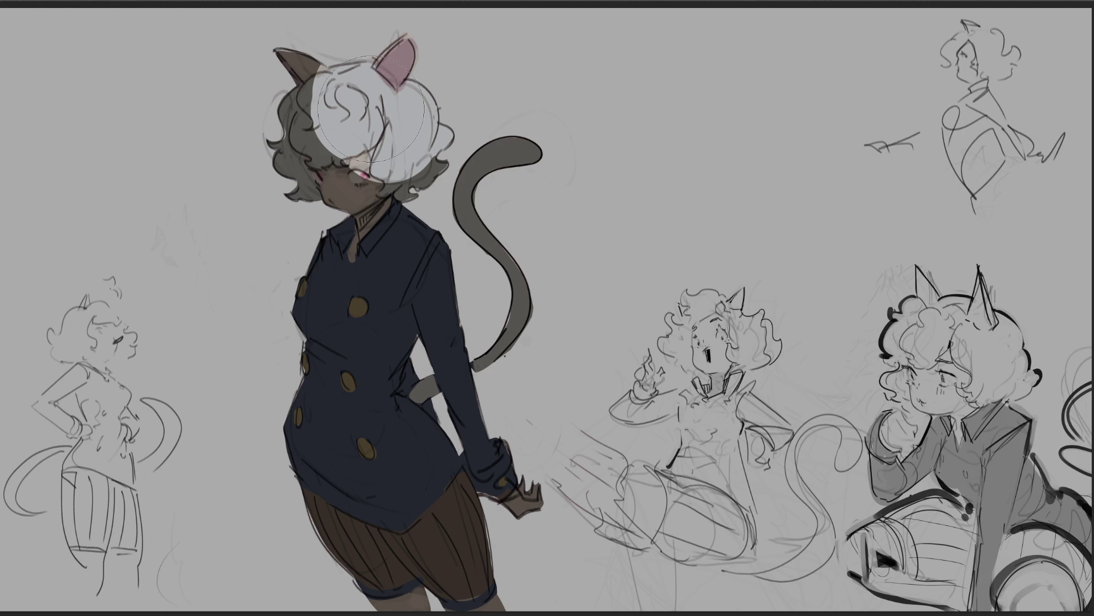
{"action": "key", "text": "bracketright"}
{"action": "key", "text": "bracketright"}
{"action": "key", "text": "bracketright"}
{"action": "left_click_drag", "start_coordinate": [373, 117], "coordinate": [396, 91]}
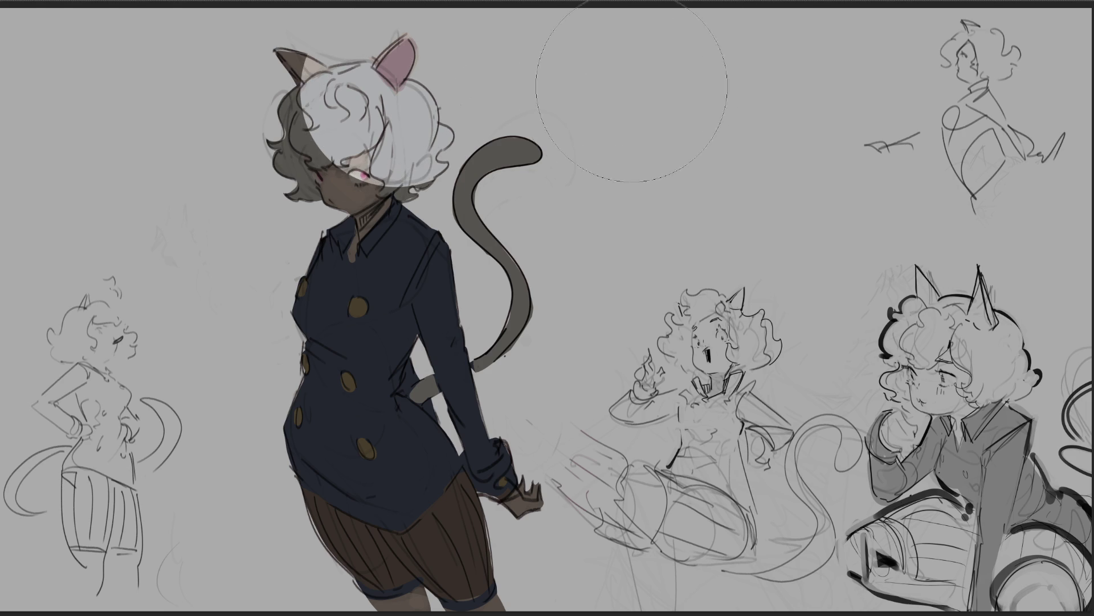
{"action": "left_click", "coordinate": [561, 166]}
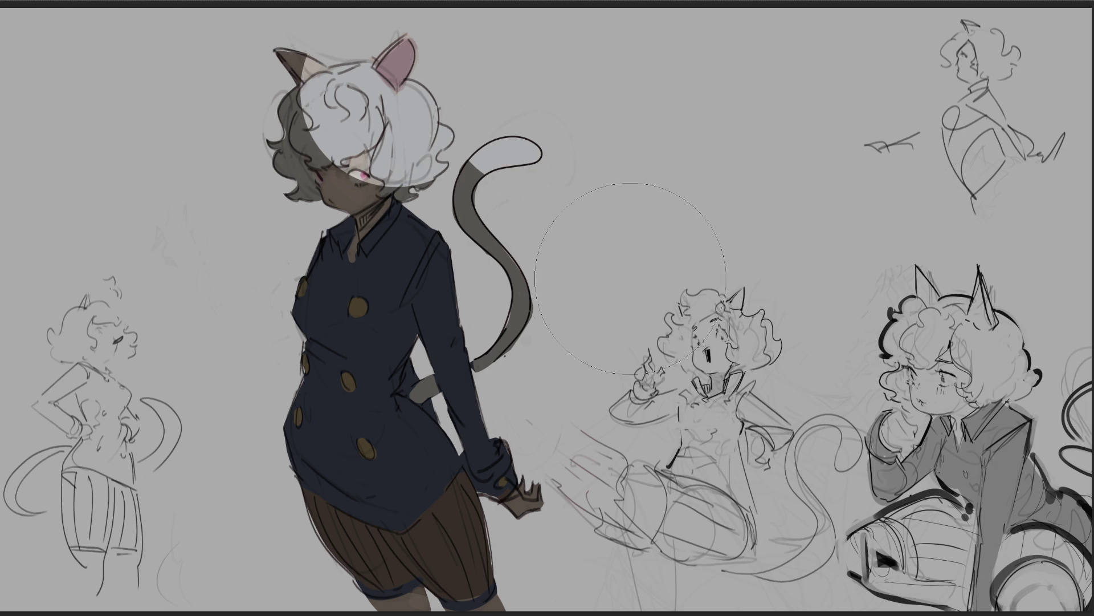
{"action": "left_click", "coordinate": [587, 268]}
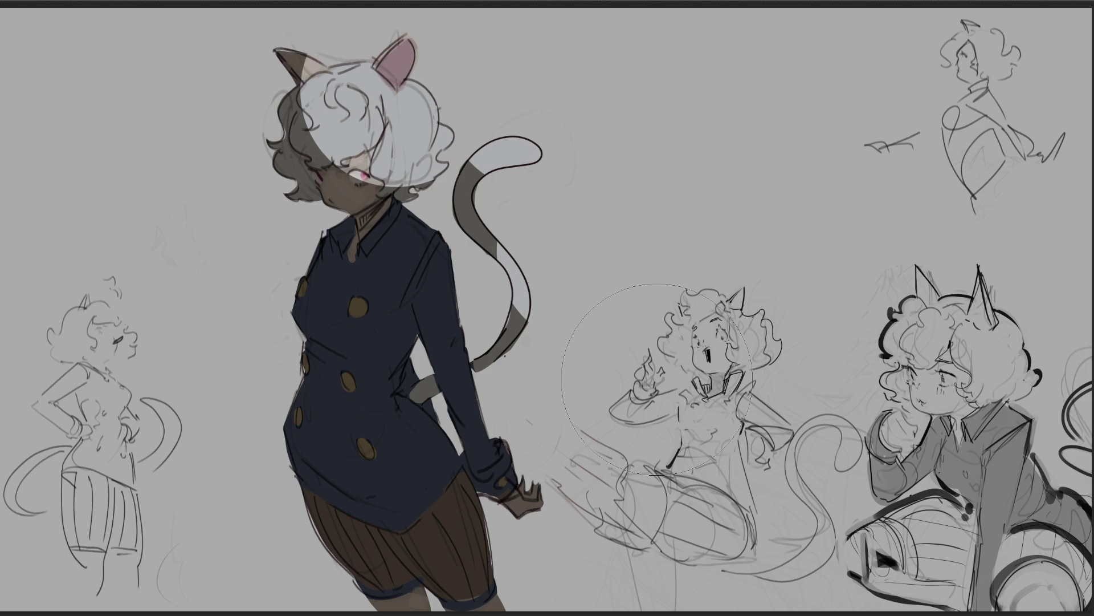
Add light blue rim highlights along the coat's shoulder, sleeve and back
{"action": "key", "text": "bracketleft"}
{"action": "key", "text": "bracketleft"}
{"action": "key", "text": "bracketleft"}
{"action": "left_click_drag", "start_coordinate": [401, 212], "coordinate": [444, 247]}
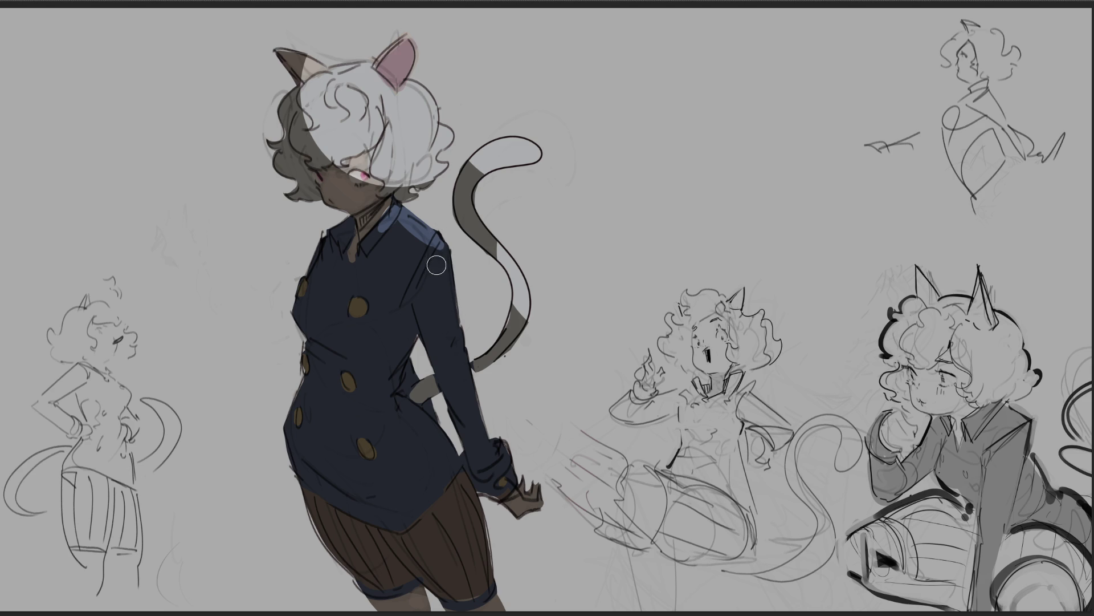
{"action": "mouse_move", "coordinate": [443, 251]}
{"action": "left_mouse_down"}
{"action": "mouse_move", "coordinate": [459, 374]}
{"action": "mouse_move", "coordinate": [483, 439]}
{"action": "mouse_move", "coordinate": [541, 501]}
{"action": "left_mouse_up"}
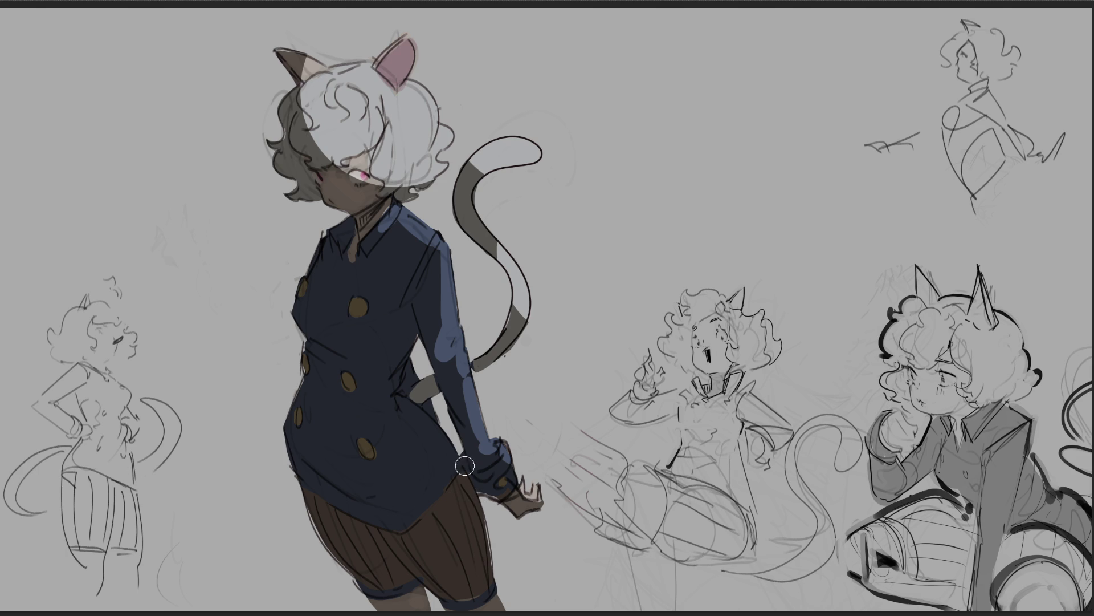
{"action": "mouse_move", "coordinate": [422, 409]}
{"action": "left_mouse_down"}
{"action": "mouse_move", "coordinate": [466, 481]}
{"action": "mouse_move", "coordinate": [497, 610]}
{"action": "left_mouse_up"}
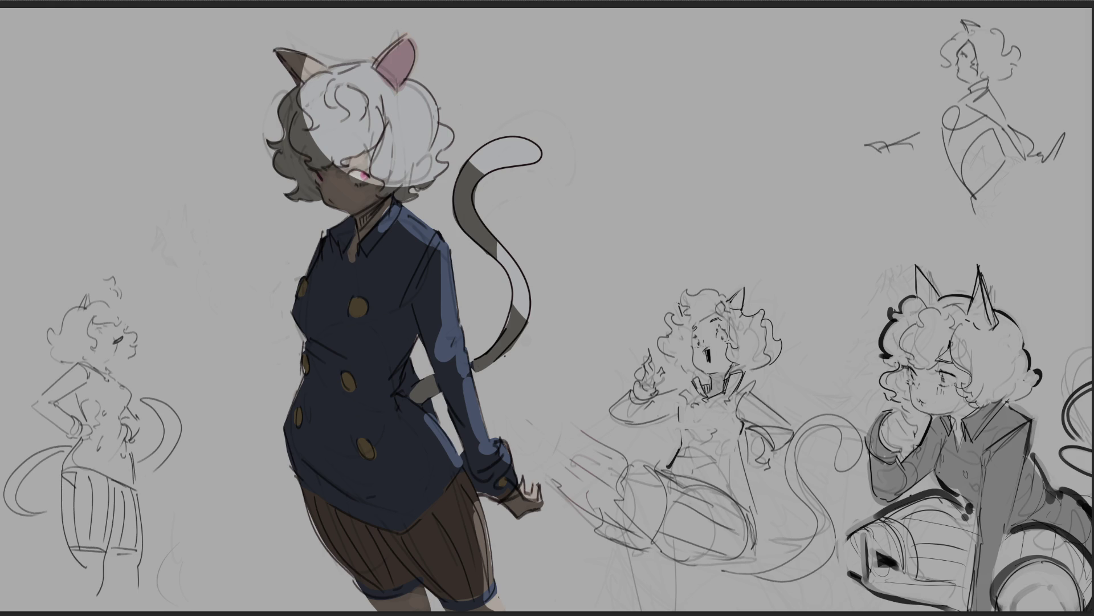
Deepen the shadow around the eye and add dark curls along the white hair's left edge
{"action": "left_click_drag", "start_coordinate": [365, 174], "coordinate": [356, 181]}
{"action": "key", "text": "ctrl+z"}
{"action": "left_click_drag", "start_coordinate": [344, 162], "coordinate": [369, 155]}
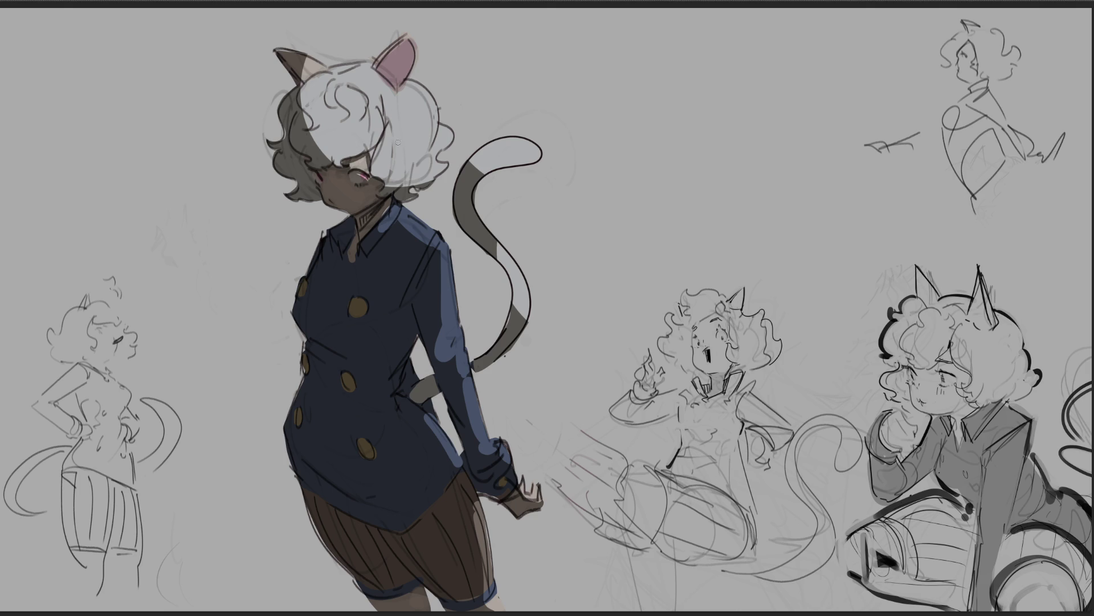
{"action": "left_click_drag", "start_coordinate": [303, 110], "coordinate": [316, 135]}
{"action": "left_click_drag", "start_coordinate": [334, 94], "coordinate": [345, 121]}
{"action": "key", "text": "ctrl+z"}
{"action": "left_click_drag", "start_coordinate": [342, 126], "coordinate": [367, 111]}
{"action": "key", "text": "ctrl+z"}
Shade the inner ear dark maroon with a smaller brush
{"action": "mouse_move", "coordinate": [388, 69]}
{"action": "left_mouse_down"}
{"action": "mouse_move", "coordinate": [393, 57]}
{"action": "mouse_move", "coordinate": [402, 80]}
{"action": "mouse_move", "coordinate": [395, 69]}
{"action": "left_mouse_up"}
{"action": "left_click_drag", "start_coordinate": [391, 80], "coordinate": [397, 68]}
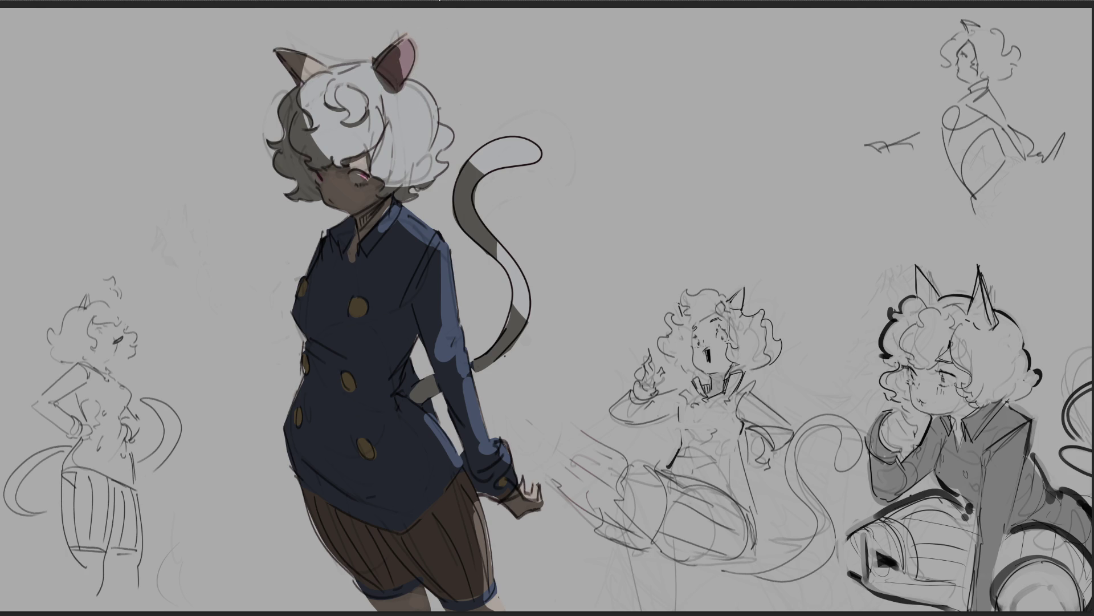
{"action": "key", "text": "ctrl+z"}
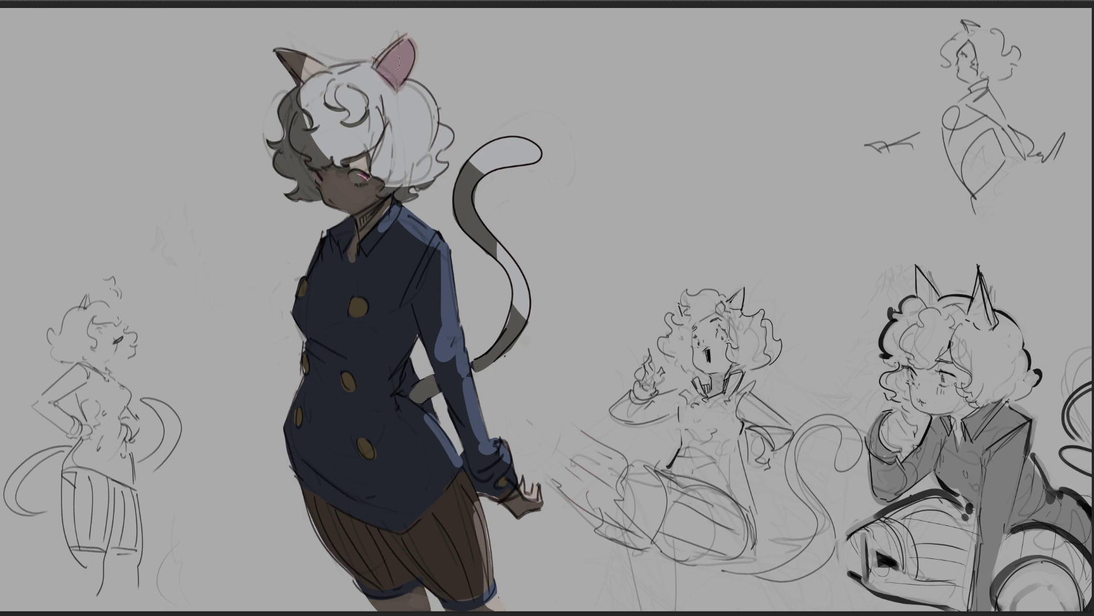
{"action": "key", "text": "bracketleft"}
{"action": "key", "text": "bracketleft"}
{"action": "key", "text": "bracketleft"}
{"action": "mouse_move", "coordinate": [381, 69]}
{"action": "left_mouse_down"}
{"action": "mouse_move", "coordinate": [393, 80]}
{"action": "mouse_move", "coordinate": [395, 55]}
{"action": "mouse_move", "coordinate": [372, 66]}
{"action": "mouse_move", "coordinate": [400, 87]}
{"action": "left_mouse_up"}
Add pink eye and white cheek highlights, then tint the hair and tail cream
{"action": "left_click_drag", "start_coordinate": [359, 179], "coordinate": [364, 175]}
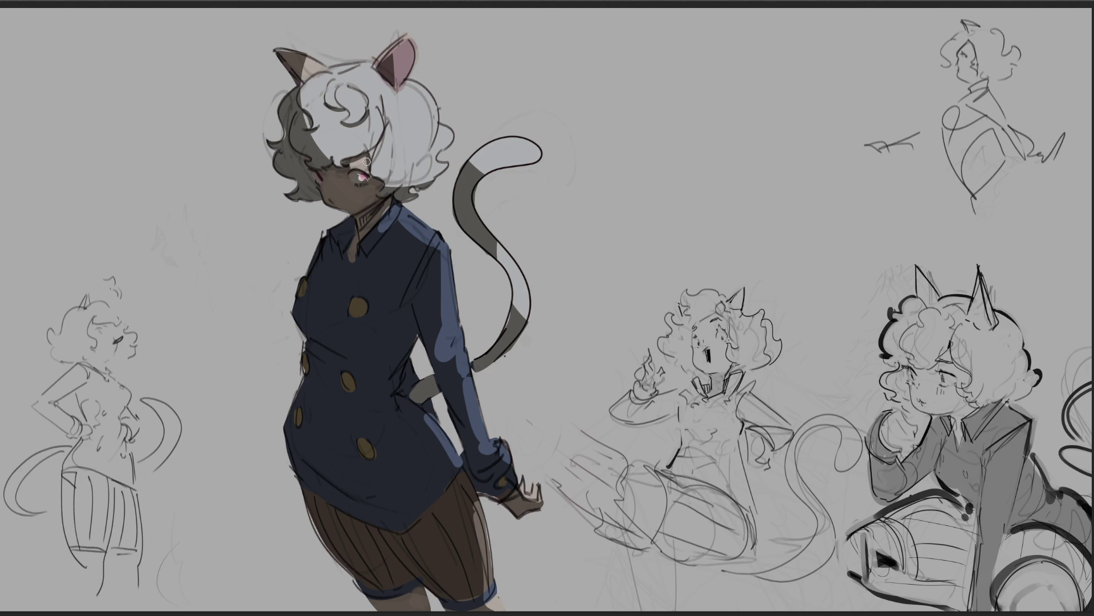
{"action": "left_click", "coordinate": [330, 190]}
{"action": "mouse_move", "coordinate": [373, 150]}
{"action": "left_mouse_down"}
{"action": "mouse_move", "coordinate": [433, 171]}
{"action": "mouse_move", "coordinate": [502, 228]}
{"action": "mouse_move", "coordinate": [581, 424]}
{"action": "left_mouse_up"}
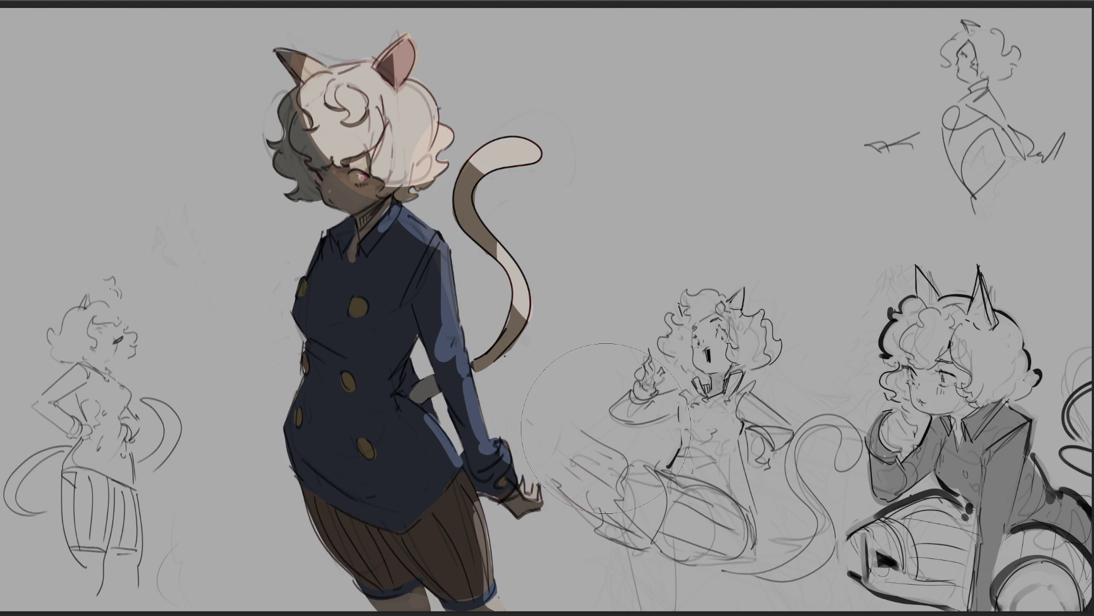
{"action": "key", "text": "b"}
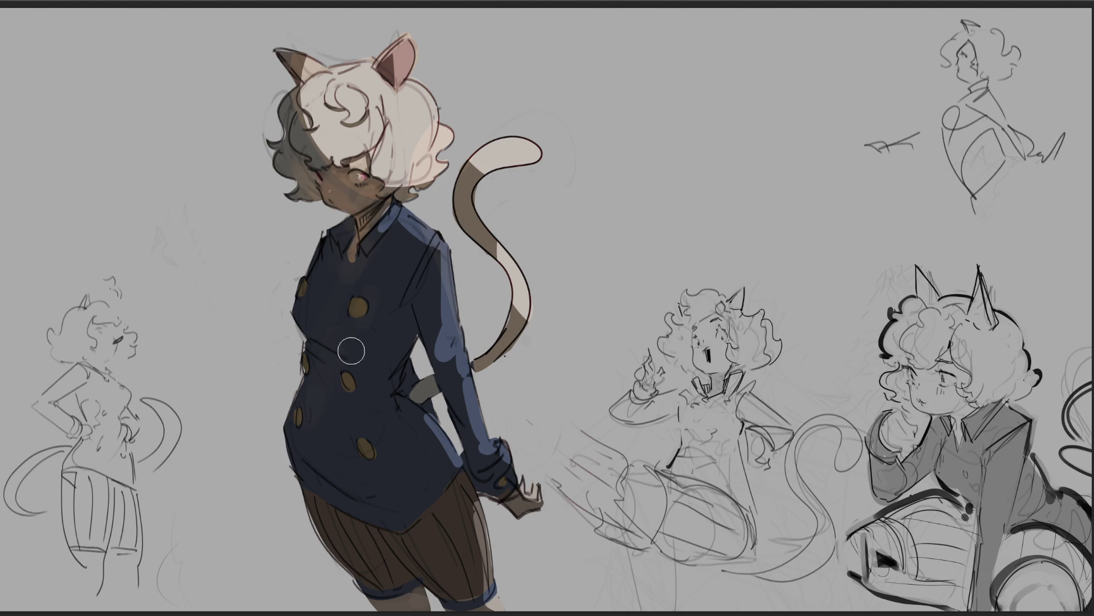
Darken the jacket, tint the tail brown, and turn the shorts and legs dark red
{"action": "left_click_drag", "start_coordinate": [306, 350], "coordinate": [310, 452]}
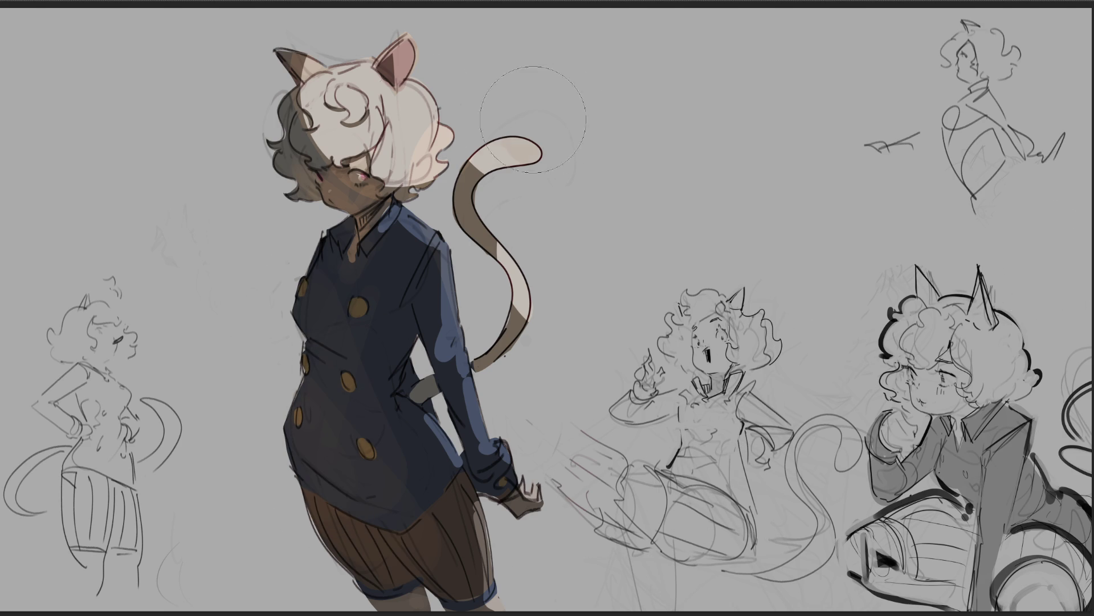
{"action": "mouse_move", "coordinate": [484, 473]}
{"action": "left_mouse_down"}
{"action": "mouse_move", "coordinate": [385, 108]}
{"action": "mouse_move", "coordinate": [490, 548]}
{"action": "mouse_move", "coordinate": [393, 599]}
{"action": "left_mouse_up"}
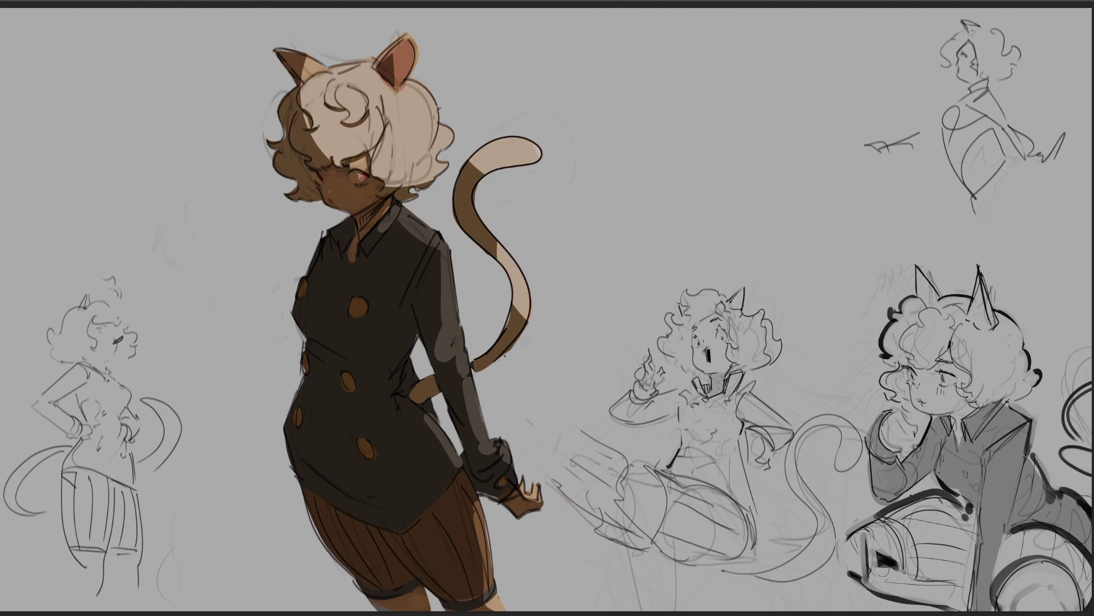
{"action": "mouse_move", "coordinate": [429, 478]}
{"action": "left_mouse_down"}
{"action": "mouse_move", "coordinate": [513, 604]}
{"action": "mouse_move", "coordinate": [279, 570]}
{"action": "mouse_move", "coordinate": [140, 476]}
{"action": "left_mouse_up"}
{"action": "key", "text": "ctrl+z"}
{"action": "left_click_drag", "start_coordinate": [320, 593], "coordinate": [433, 605]}
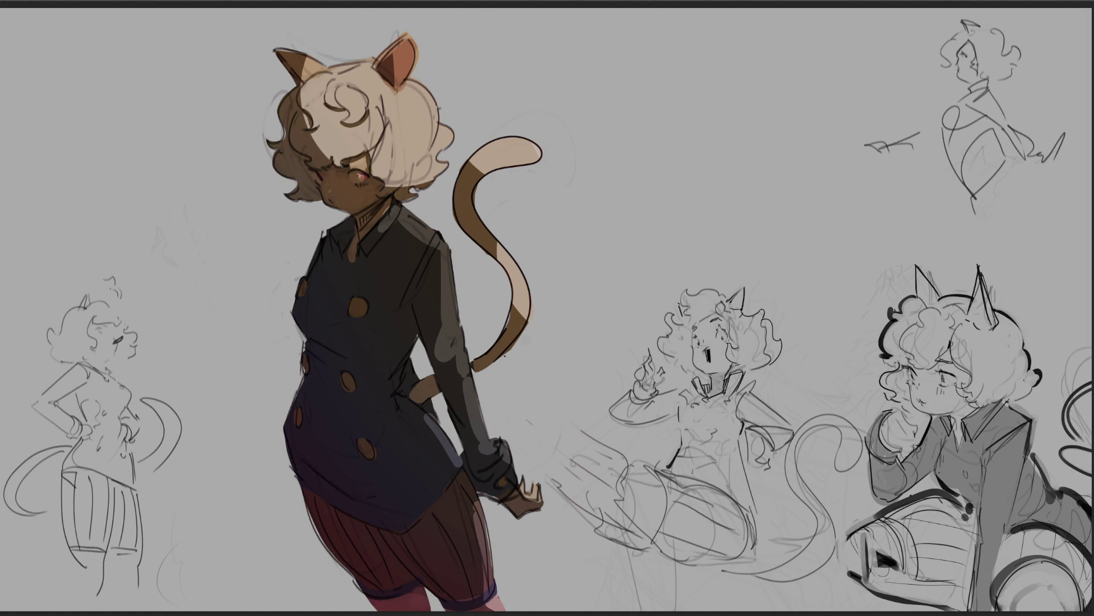
Recolour the cream hair, ears and tail tip to teal after rejecting a pink tint
{"action": "left_click_drag", "start_coordinate": [342, 74], "coordinate": [399, 131]}
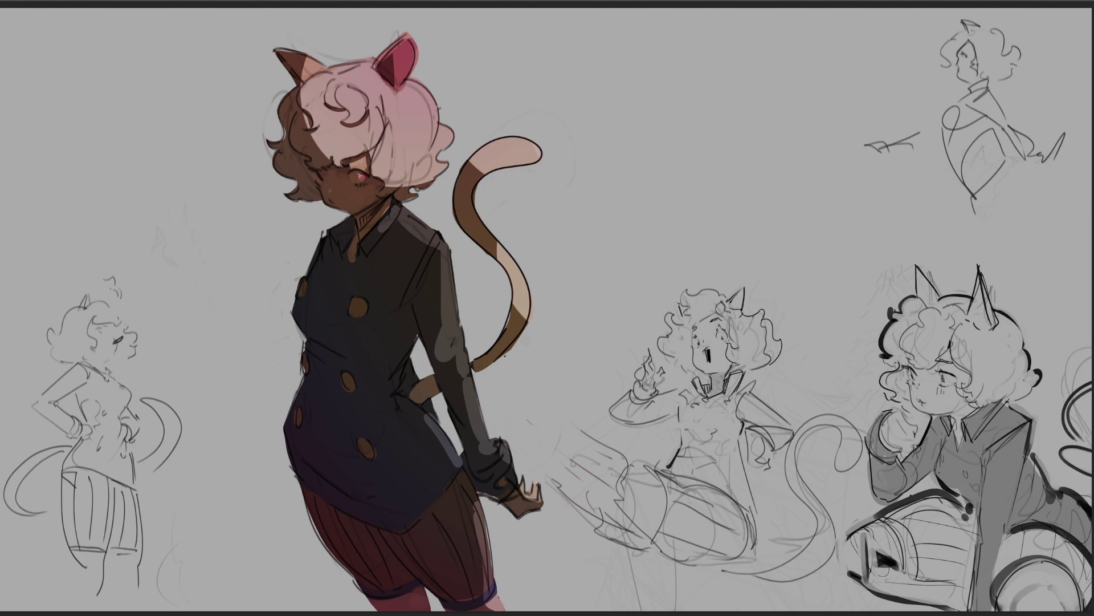
{"action": "key", "text": "ctrl+z"}
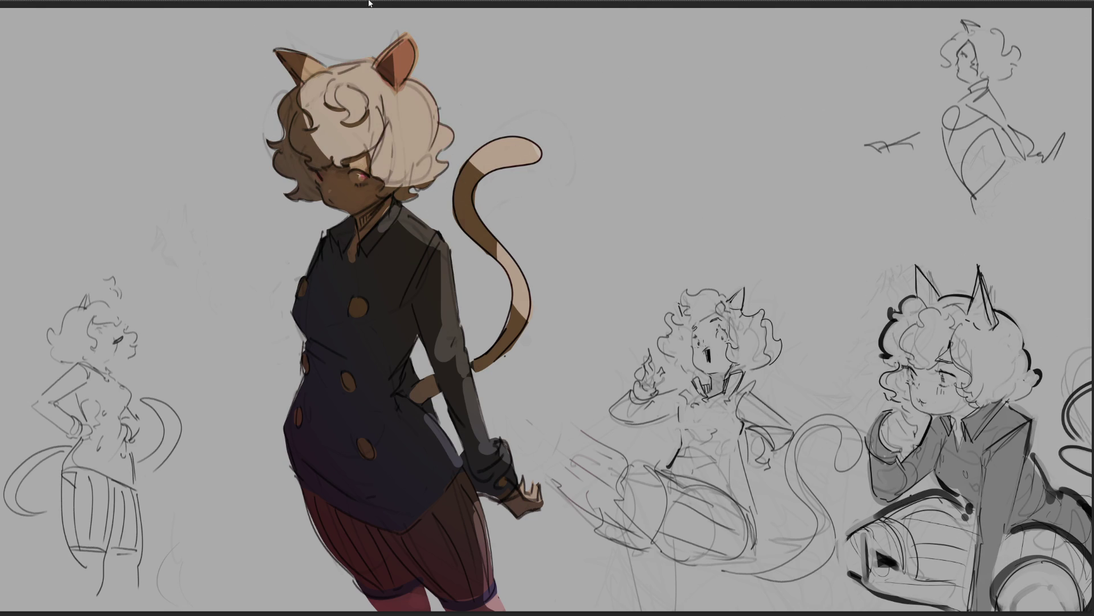
{"action": "left_click", "coordinate": [371, 3]}
{"action": "left_click_drag", "start_coordinate": [370, 3], "coordinate": [405, 120]}
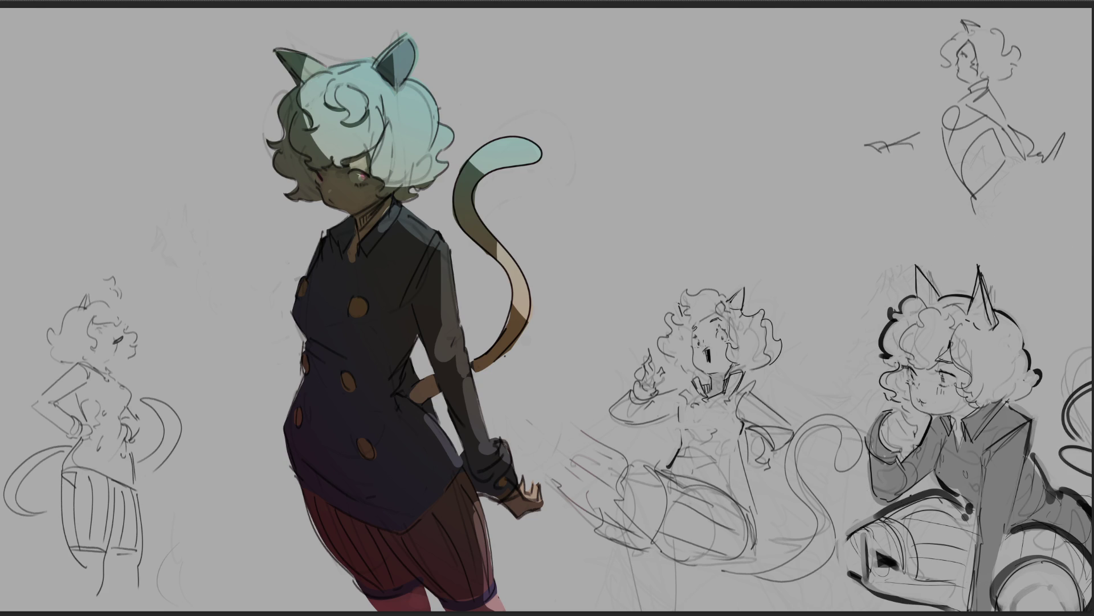
Shrink the brush to face size and add a pink eye glint and cheek blush
{"action": "left_click_drag", "start_coordinate": [391, 133], "coordinate": [364, 176]}
{"action": "left_click", "coordinate": [362, 178]}
{"action": "key", "text": "ctrl+z"}
{"action": "key", "text": "ctrl+z"}
{"action": "left_click_drag", "start_coordinate": [299, 184], "coordinate": [320, 178]}
Paint green rim light along the ear and tail, and highlight the lower, middle and upper coat buttons
{"action": "mouse_move", "coordinate": [307, 57]}
{"action": "left_mouse_down"}
{"action": "mouse_move", "coordinate": [303, 107]}
{"action": "mouse_move", "coordinate": [328, 157]}
{"action": "left_mouse_up"}
{"action": "left_click_drag", "start_coordinate": [470, 161], "coordinate": [486, 171]}
{"action": "left_click_drag", "start_coordinate": [359, 446], "coordinate": [368, 451]}
{"action": "left_click_drag", "start_coordinate": [344, 378], "coordinate": [349, 381]}
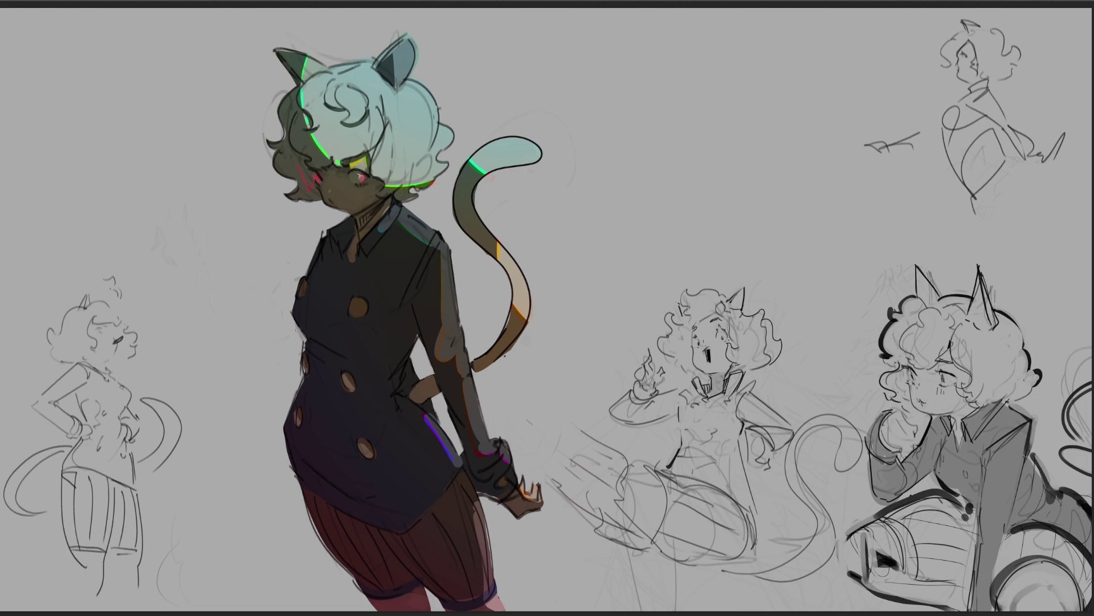
{"action": "left_click_drag", "start_coordinate": [359, 306], "coordinate": [357, 307]}
{"action": "left_click_drag", "start_coordinate": [357, 301], "coordinate": [354, 307]}
Try light bands across the coat and reddish sheen on the shorts, then discard them
{"action": "left_click_drag", "start_coordinate": [297, 315], "coordinate": [391, 362]}
{"action": "left_click_drag", "start_coordinate": [302, 312], "coordinate": [405, 363]}
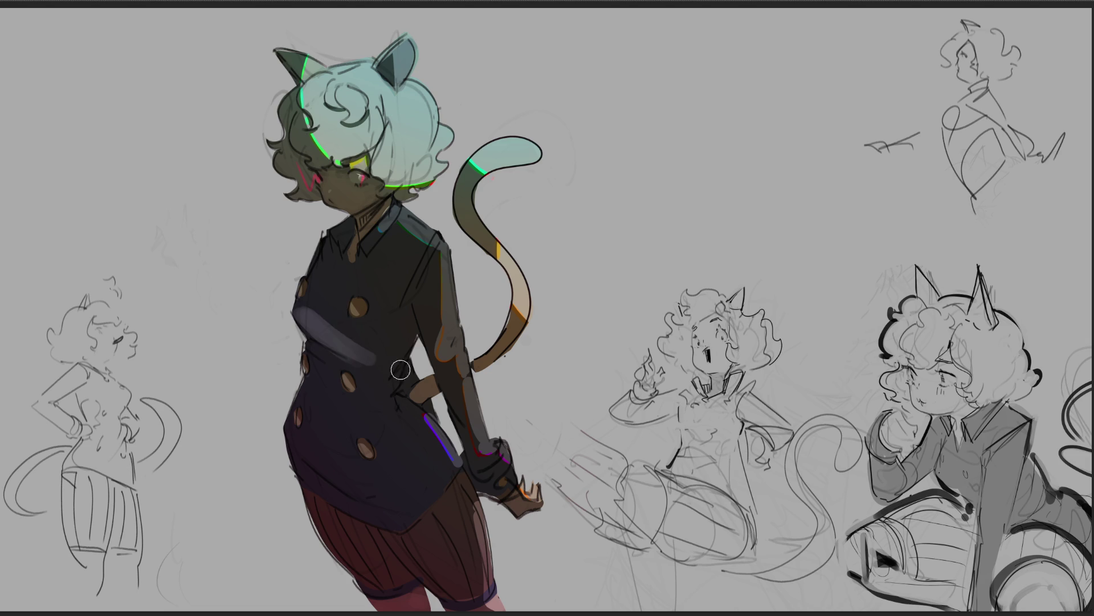
{"action": "mouse_move", "coordinate": [322, 319]}
{"action": "left_mouse_down"}
{"action": "mouse_move", "coordinate": [376, 364]}
{"action": "mouse_move", "coordinate": [365, 345]}
{"action": "left_mouse_up"}
{"action": "mouse_move", "coordinate": [302, 310]}
{"action": "left_mouse_down"}
{"action": "mouse_move", "coordinate": [362, 353]}
{"action": "mouse_move", "coordinate": [345, 391]}
{"action": "left_mouse_up"}
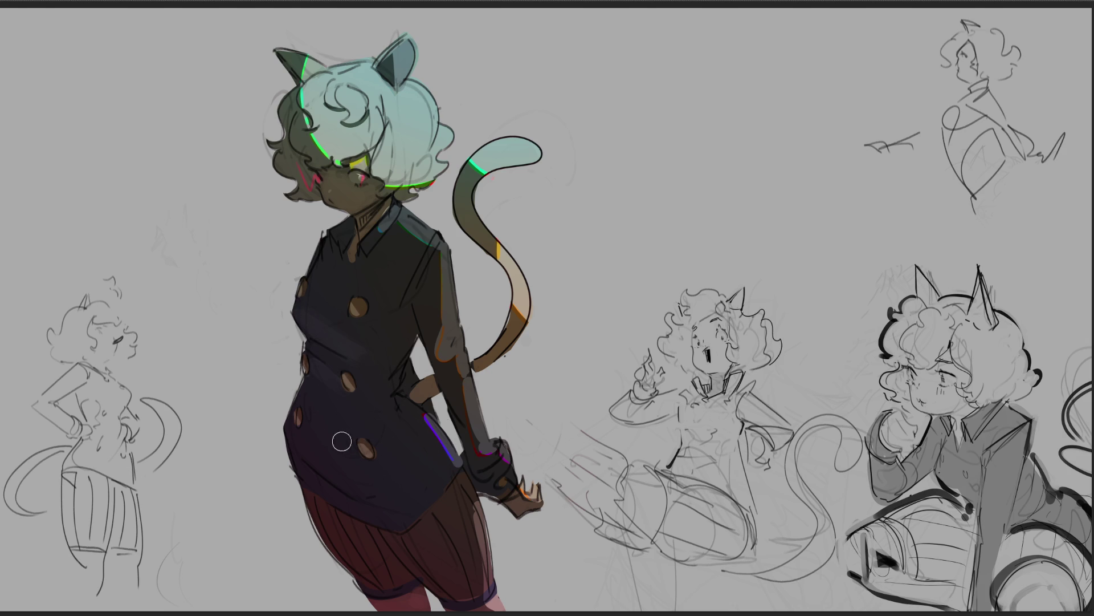
{"action": "mouse_move", "coordinate": [298, 442]}
{"action": "left_mouse_down"}
{"action": "mouse_move", "coordinate": [360, 498]}
{"action": "mouse_move", "coordinate": [320, 433]}
{"action": "mouse_move", "coordinate": [342, 496]}
{"action": "mouse_move", "coordinate": [294, 445]}
{"action": "left_mouse_up"}
{"action": "left_click_drag", "start_coordinate": [316, 505], "coordinate": [399, 597]}
{"action": "left_click_drag", "start_coordinate": [358, 552], "coordinate": [489, 610]}
{"action": "key", "text": "ctrl+z"}
{"action": "key", "text": "ctrl+z"}
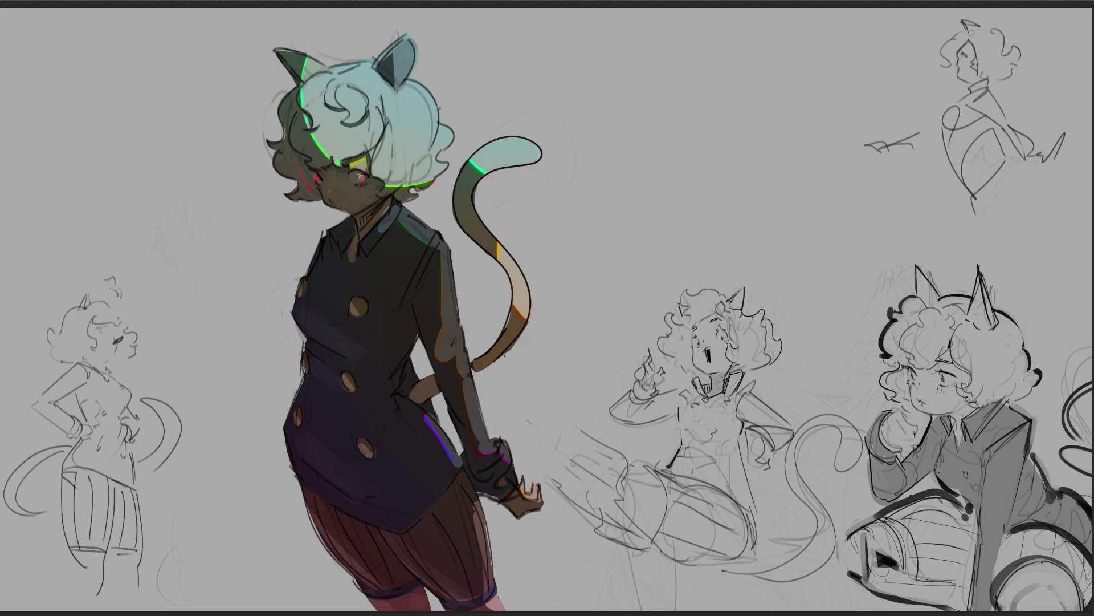
Paint dark shadows down the shorts, coat back, under the chin and on hair beside the face
{"action": "mouse_move", "coordinate": [301, 482]}
{"action": "left_mouse_down"}
{"action": "mouse_move", "coordinate": [374, 536]}
{"action": "mouse_move", "coordinate": [429, 607]}
{"action": "left_mouse_up"}
{"action": "mouse_move", "coordinate": [388, 532]}
{"action": "left_mouse_down"}
{"action": "mouse_move", "coordinate": [502, 444]}
{"action": "mouse_move", "coordinate": [516, 484]}
{"action": "left_mouse_up"}
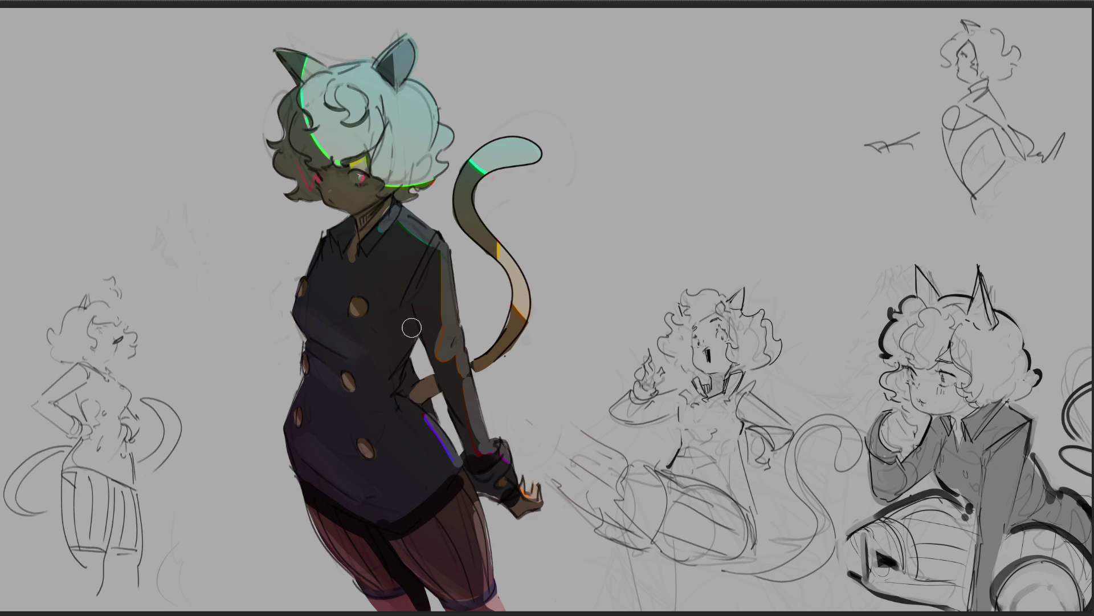
{"action": "left_click_drag", "start_coordinate": [414, 303], "coordinate": [382, 388]}
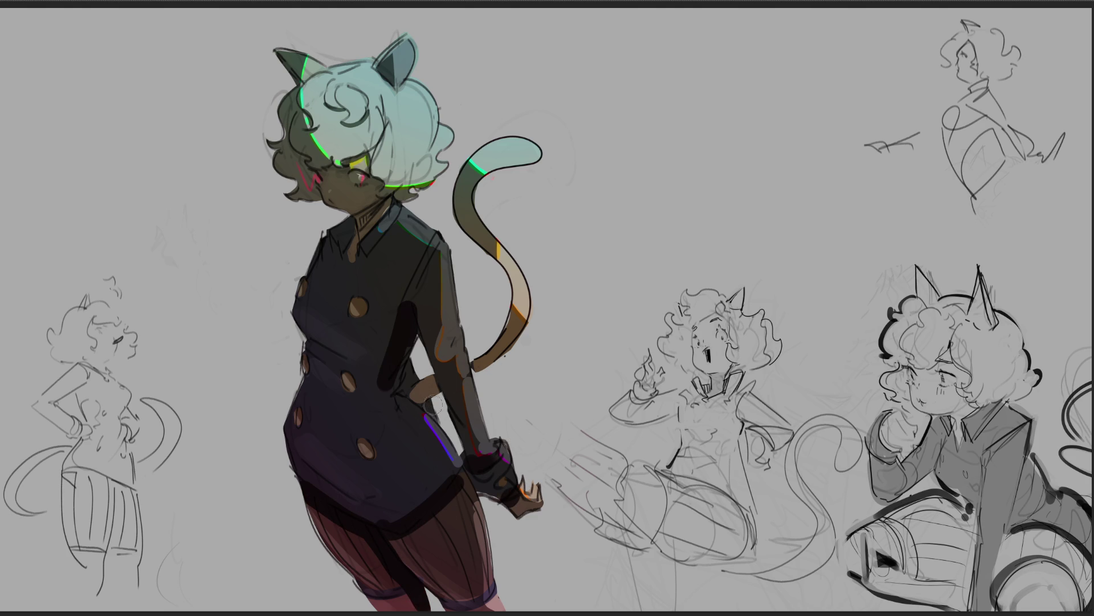
{"action": "left_click_drag", "start_coordinate": [358, 227], "coordinate": [398, 195]}
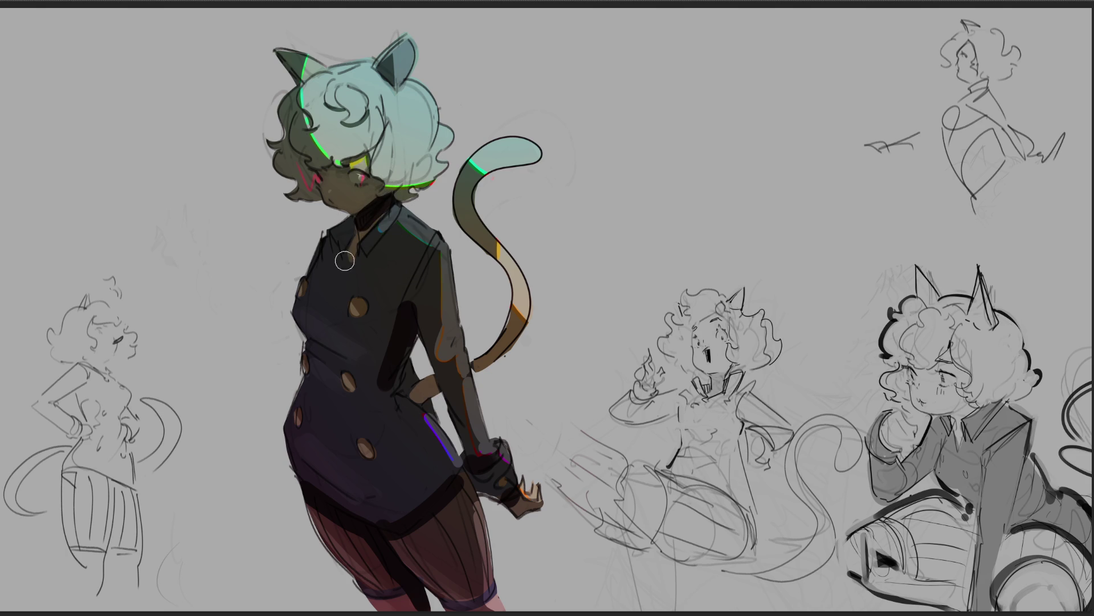
{"action": "left_click_drag", "start_coordinate": [288, 155], "coordinate": [315, 201]}
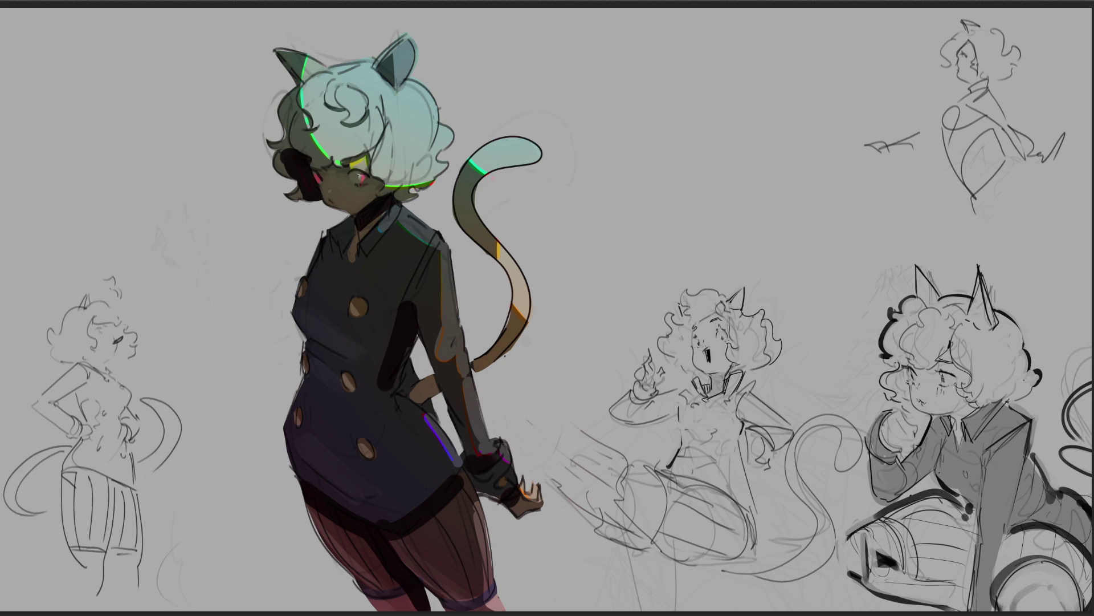
{"action": "key", "text": "ctrl+z"}
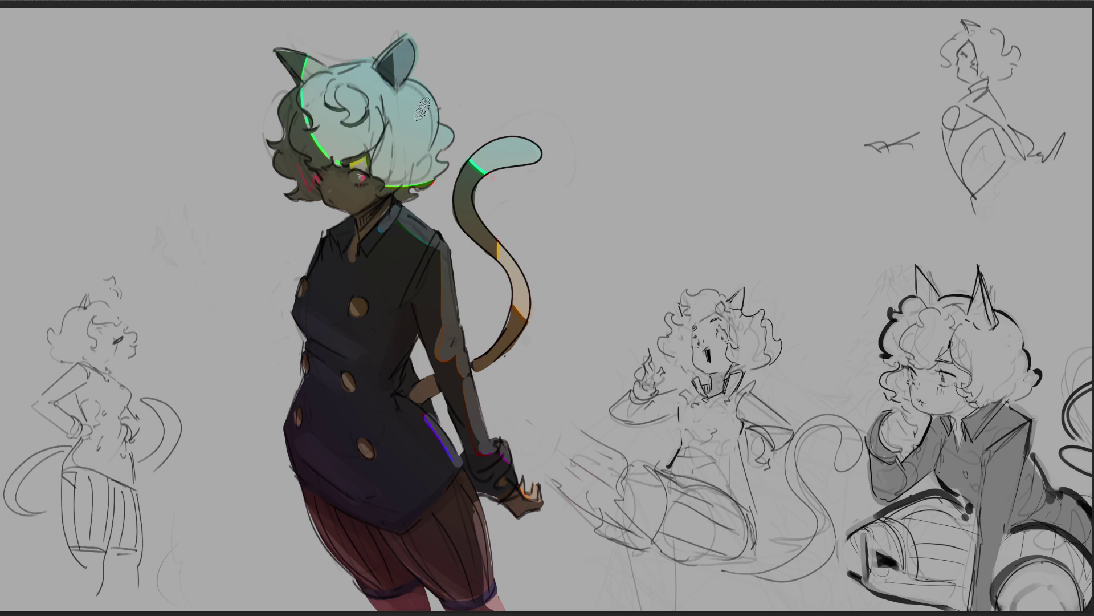
Add a small white gloss highlight to the teal hair, then undo parts of it
{"action": "mouse_move", "coordinate": [427, 96]}
{"action": "left_mouse_down"}
{"action": "mouse_move", "coordinate": [344, 134]}
{"action": "mouse_move", "coordinate": [405, 122]}
{"action": "mouse_move", "coordinate": [425, 98]}
{"action": "left_mouse_up"}
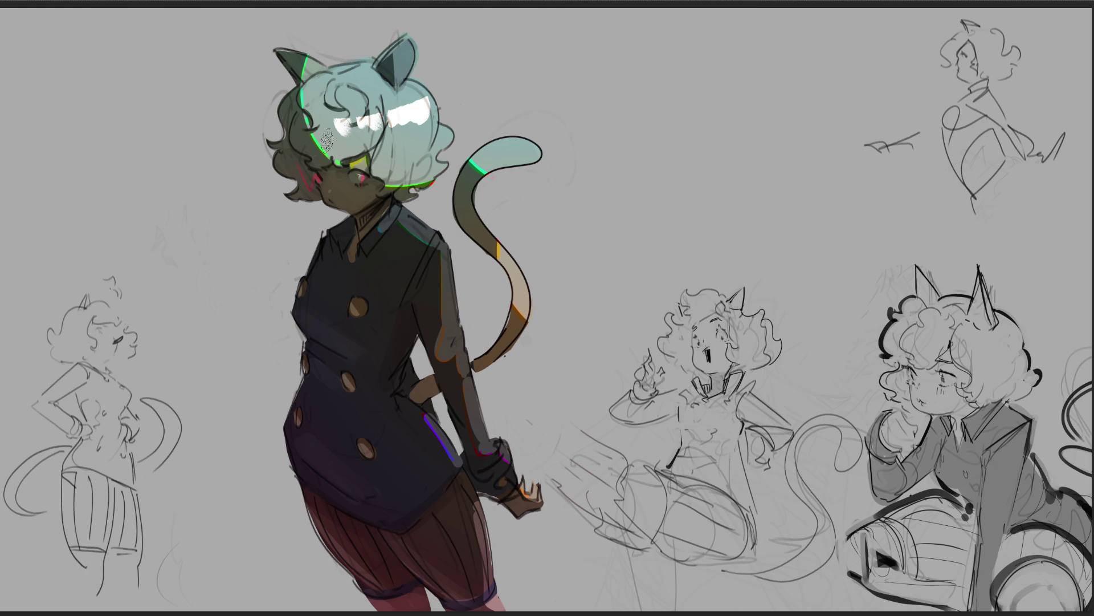
{"action": "key", "text": "ctrl+z"}
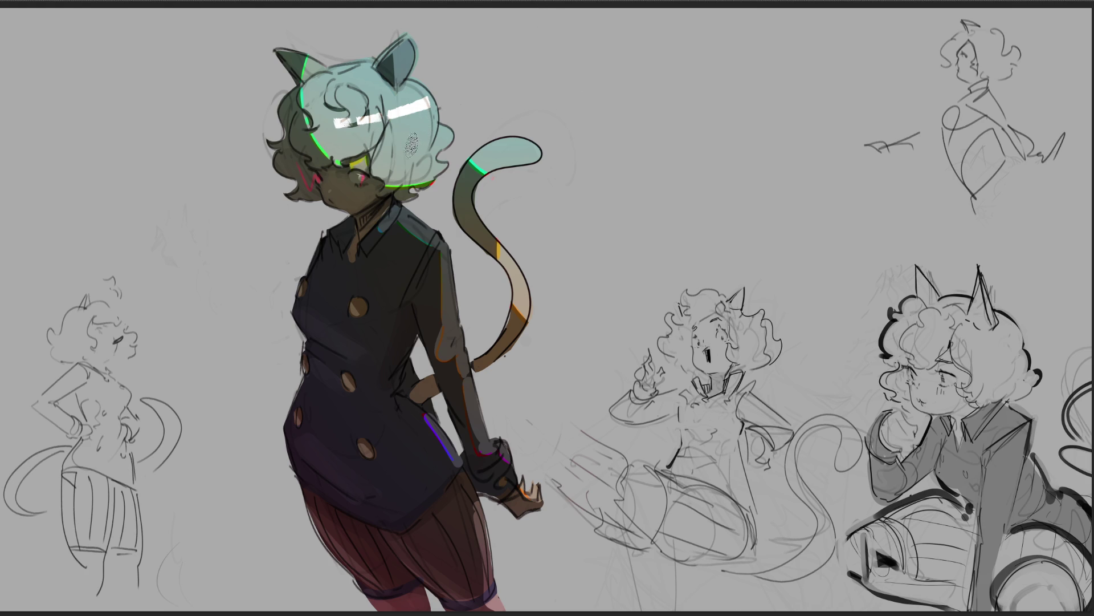
{"action": "key", "text": "ctrl+z"}
{"action": "key", "text": "ctrl+z"}
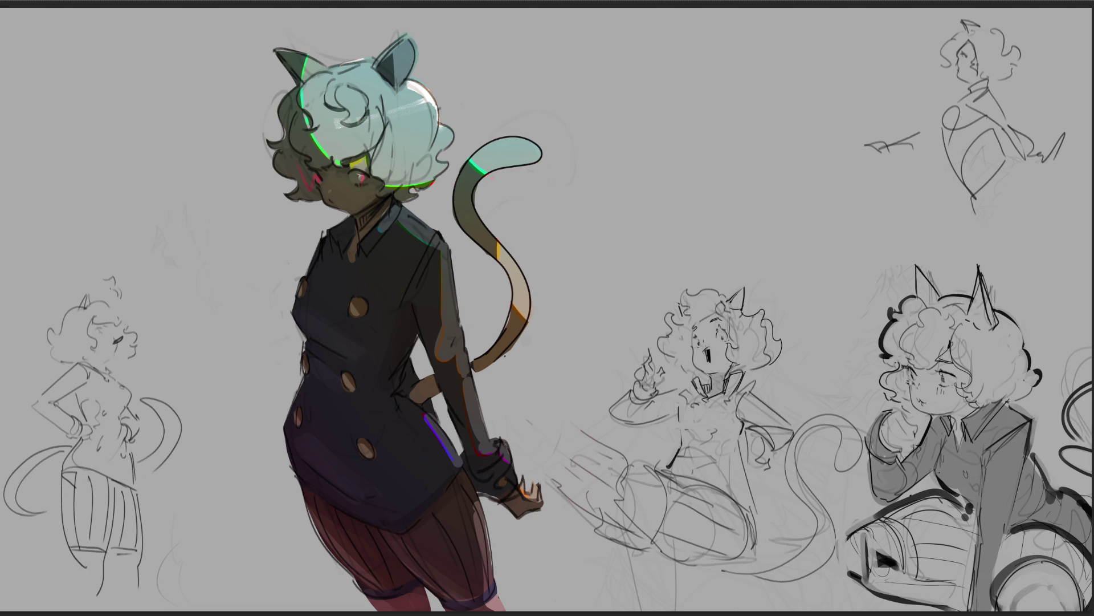
Zoom out and lasso-select the side sketches, then clear the selections
{"action": "scroll", "coordinate": [547, 308], "scroll_direction": "down", "scroll_amount": 5}
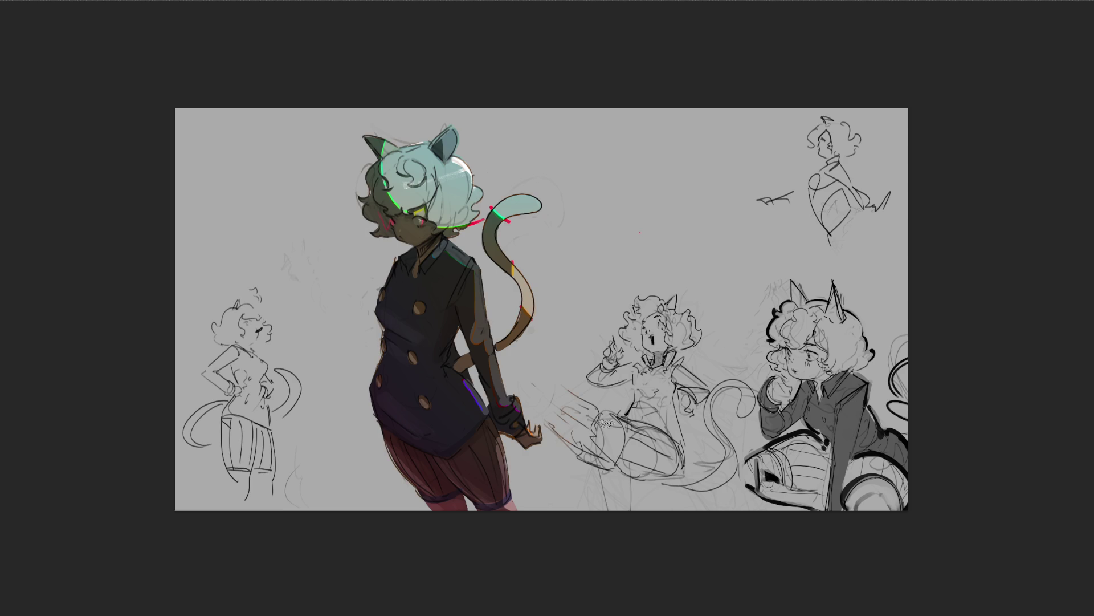
{"action": "mouse_move", "coordinate": [626, 168]}
{"action": "left_mouse_down"}
{"action": "mouse_move", "coordinate": [592, 126]}
{"action": "mouse_move", "coordinate": [549, 205]}
{"action": "mouse_move", "coordinate": [548, 314]}
{"action": "mouse_move", "coordinate": [526, 375]}
{"action": "mouse_move", "coordinate": [567, 509]}
{"action": "mouse_move", "coordinate": [644, 108]}
{"action": "left_mouse_up"}
{"action": "mouse_move", "coordinate": [193, 236]}
{"action": "left_mouse_down"}
{"action": "mouse_move", "coordinate": [308, 309]}
{"action": "mouse_move", "coordinate": [301, 557]}
{"action": "mouse_move", "coordinate": [194, 238]}
{"action": "left_mouse_up"}
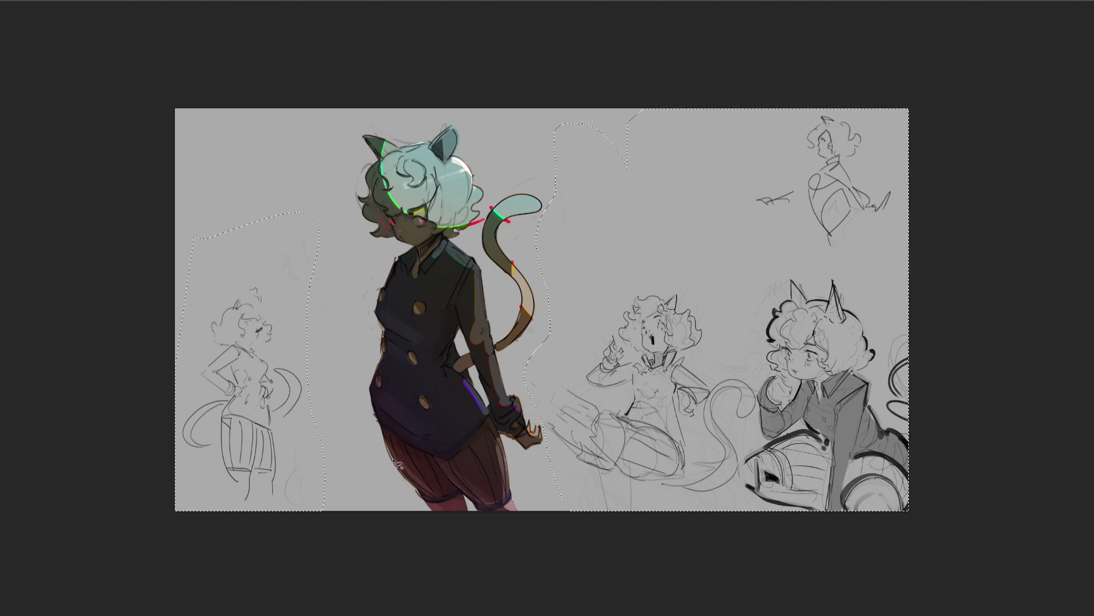
{"action": "key", "text": "ctrl+d"}
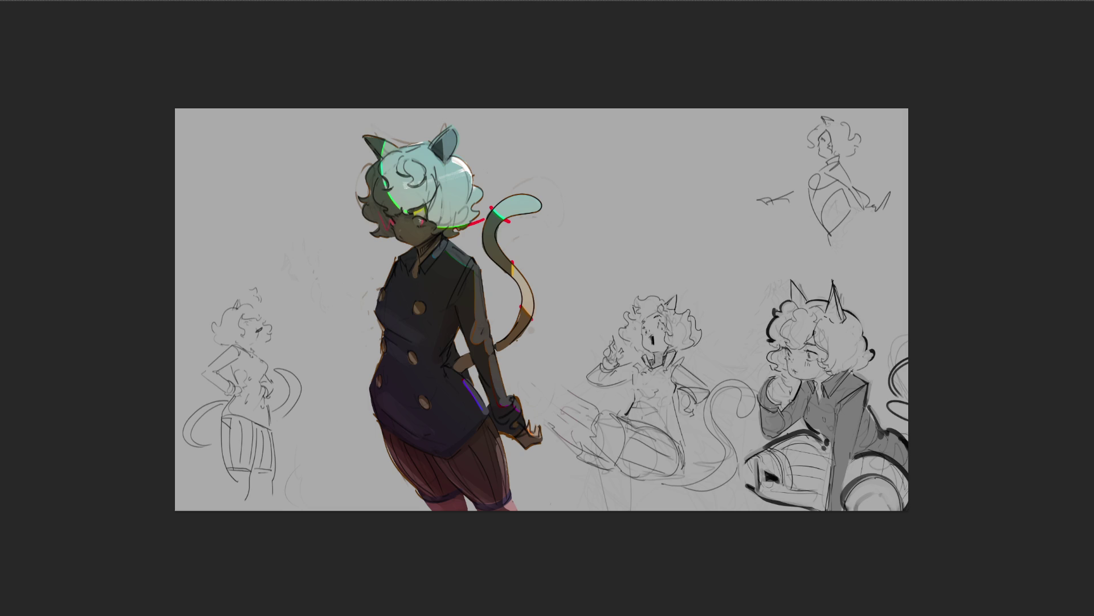
Compare the hair and tail in grey versus teal, keep teal, and fit the canvas to the window
{"action": "key", "text": "ctrl+z"}
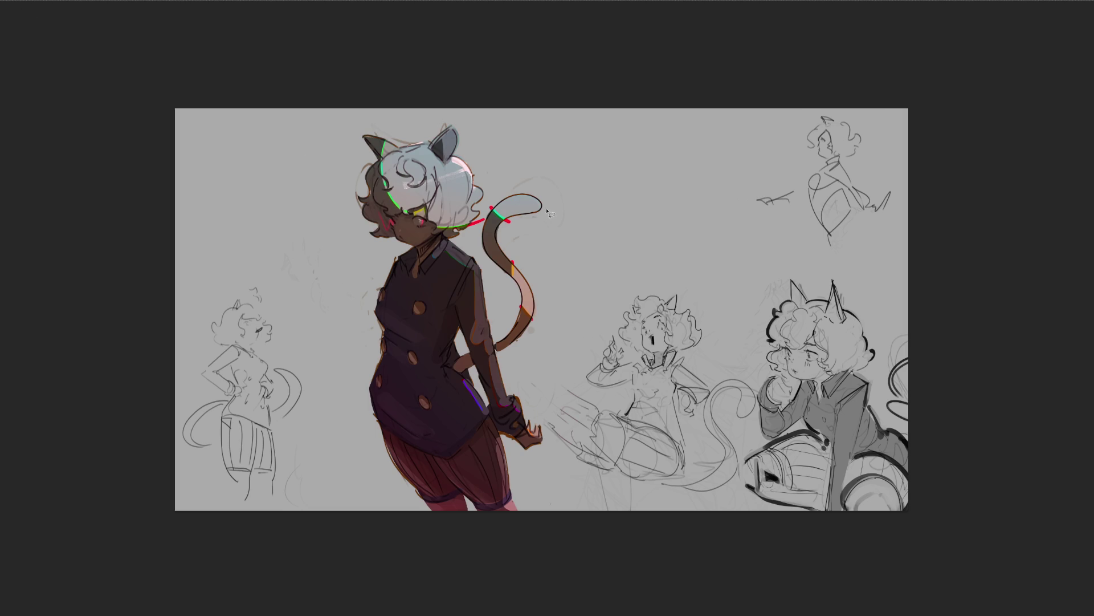
{"action": "key", "text": "ctrl+shift+z"}
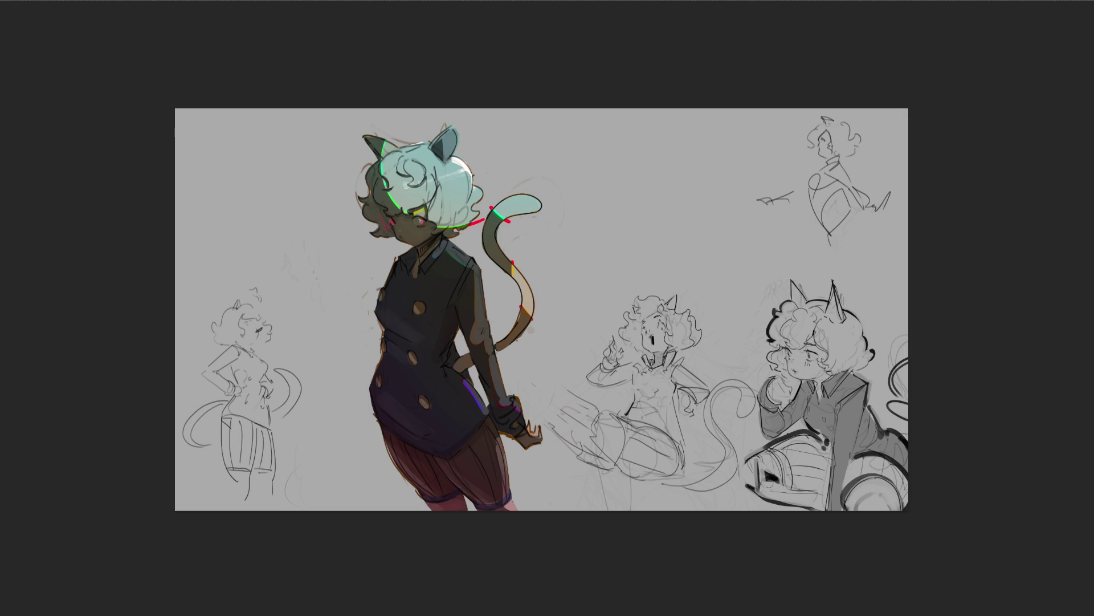
{"action": "key", "text": "ctrl+0"}
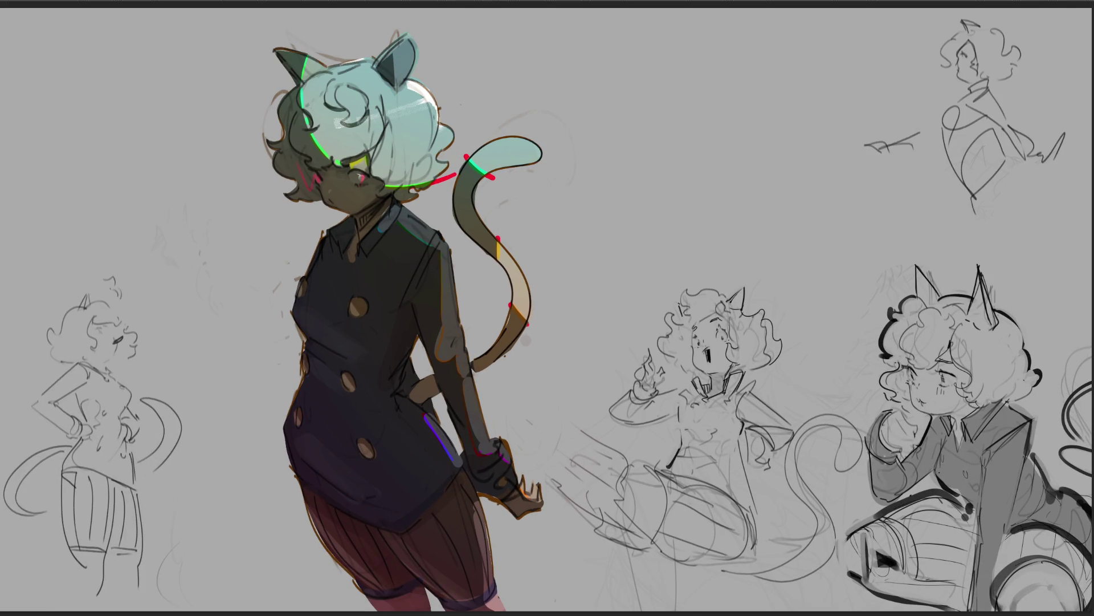